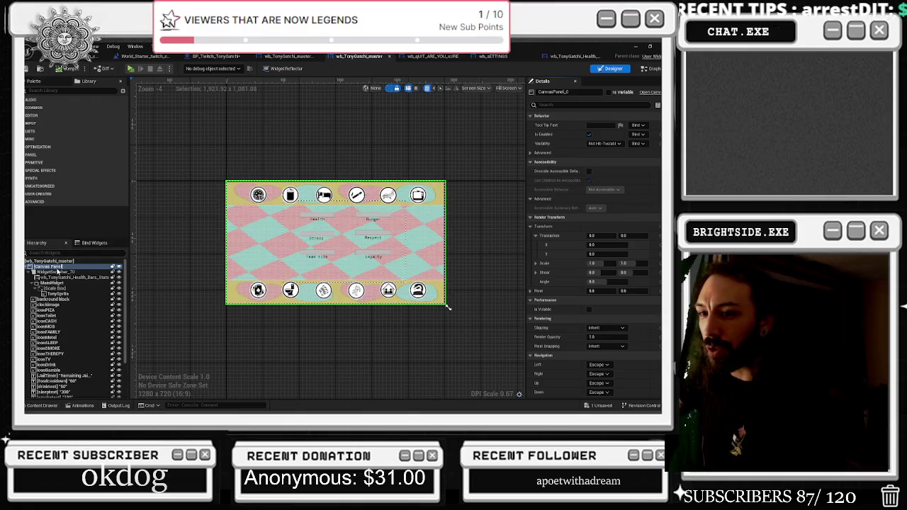
Inspect the properties of the root master widget, WidgetSwitcher_70 and the Canvas Panel.
click(49, 261)
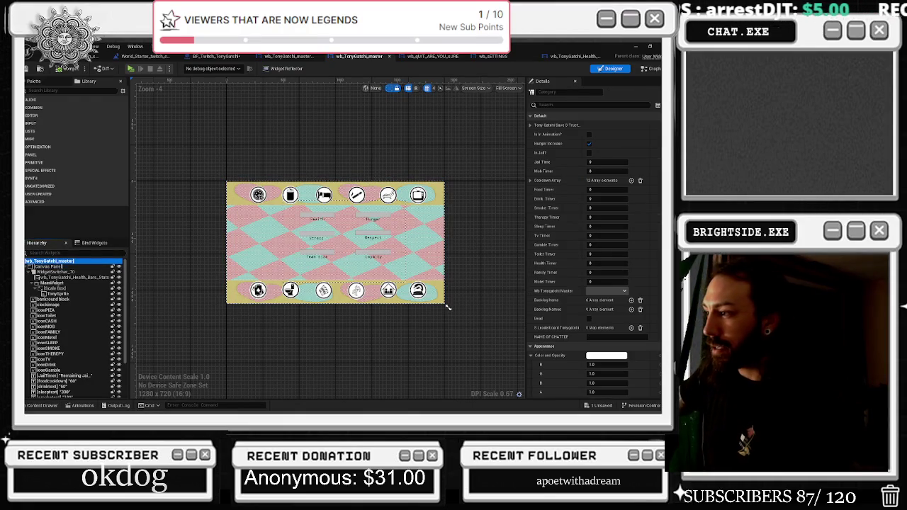
scroll(646, 345, down, 15)
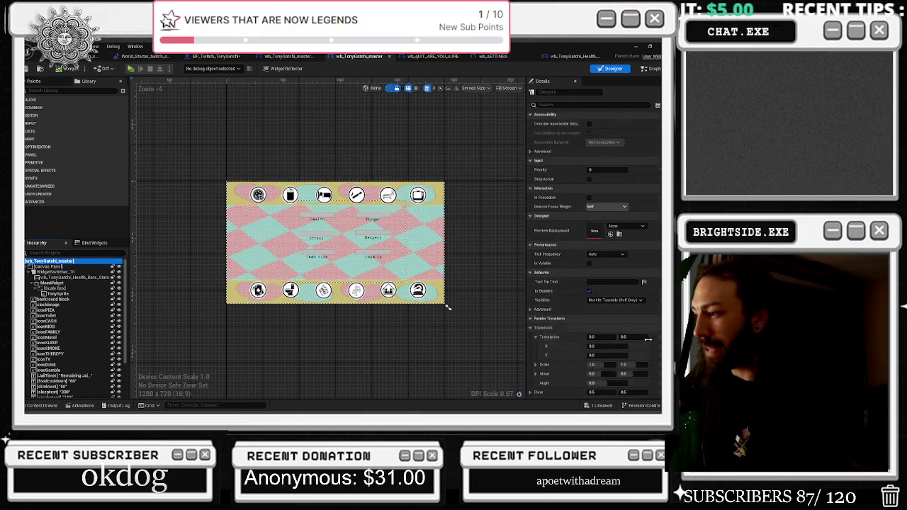
scroll(647, 345, down, 3)
click(84, 273)
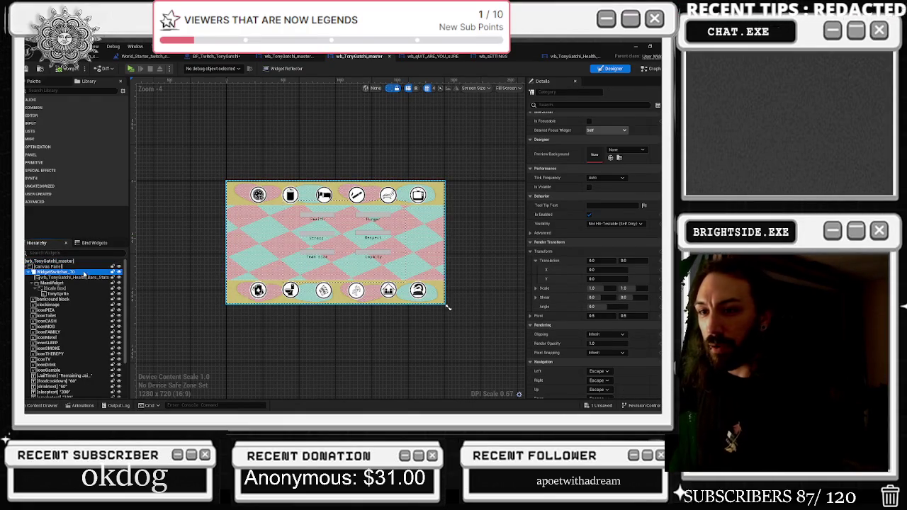
click(82, 267)
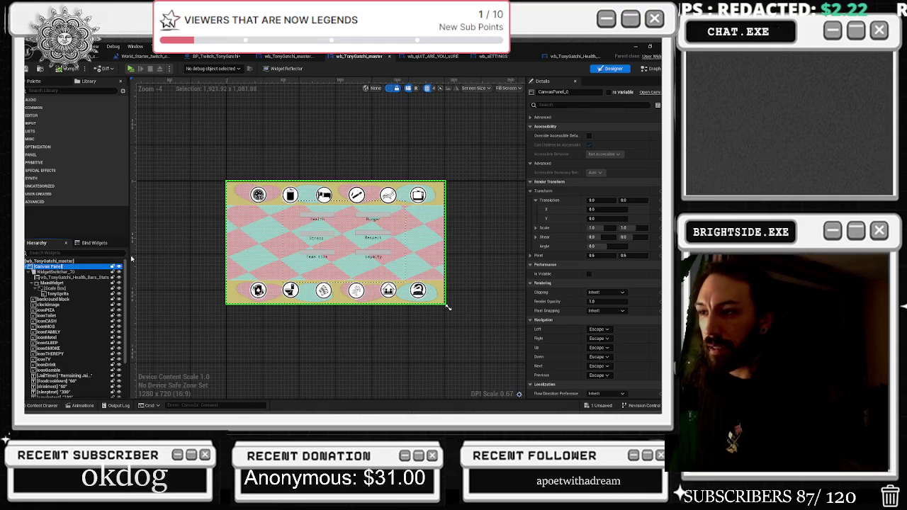
Inspect the Health_Bars_Stats widget's individual padding values, then the Canvas Panel's properties.
click(356, 190)
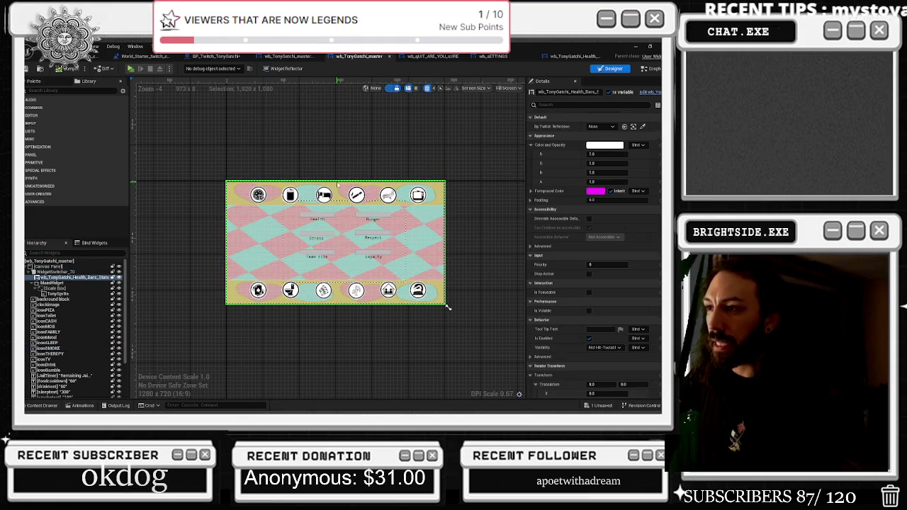
scroll(651, 172, up, 2)
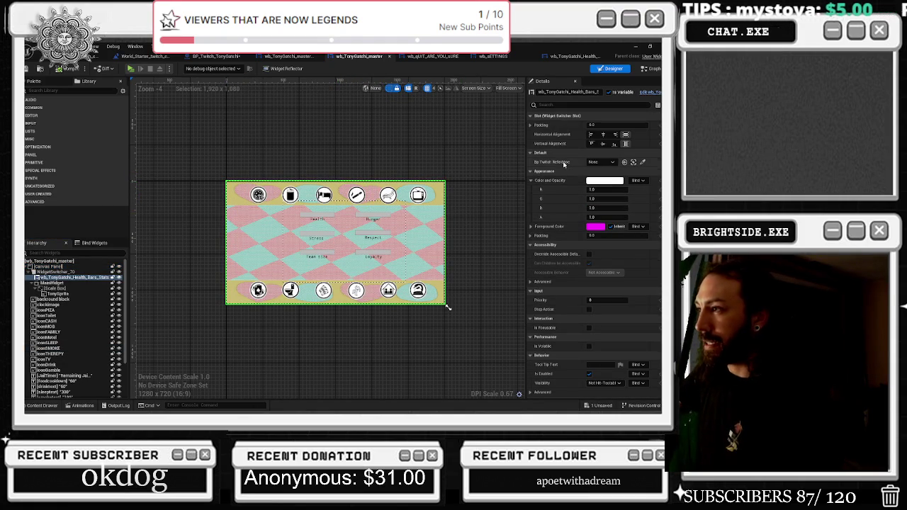
click(531, 125)
scroll(568, 213, down, 6)
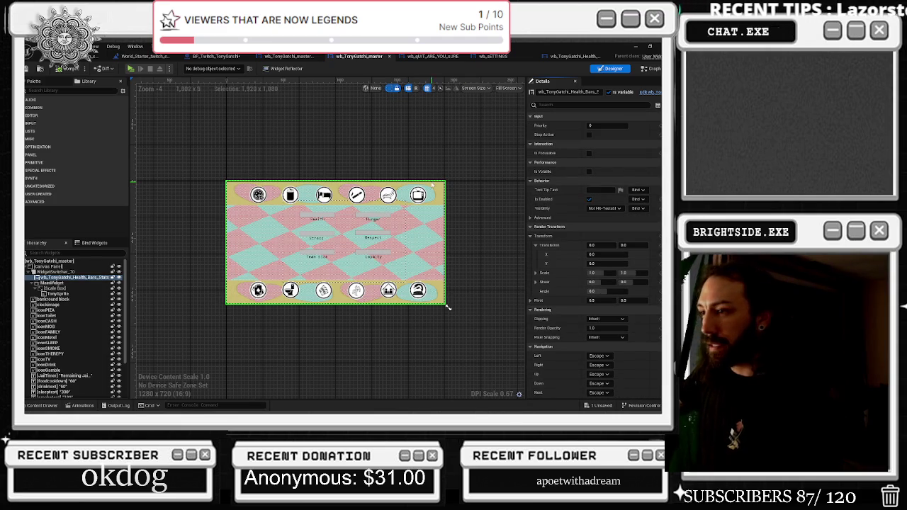
click(219, 243)
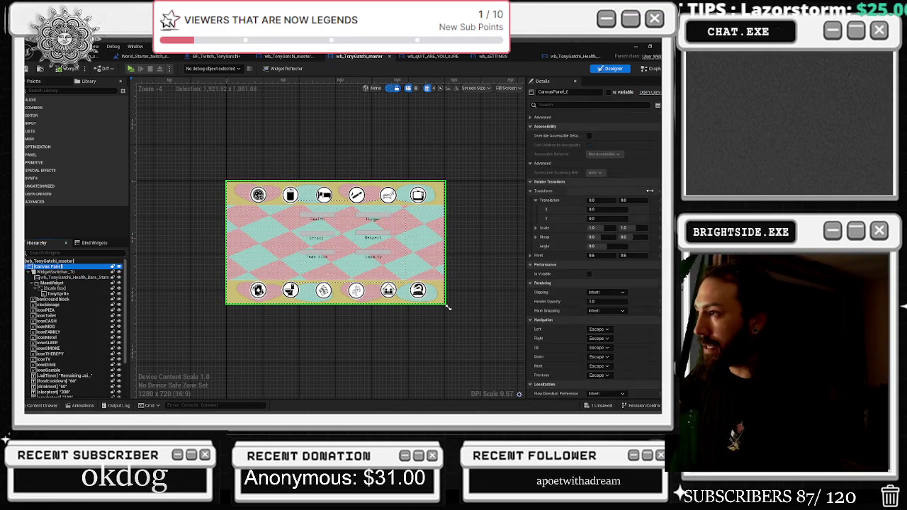
scroll(595, 256, down, 2)
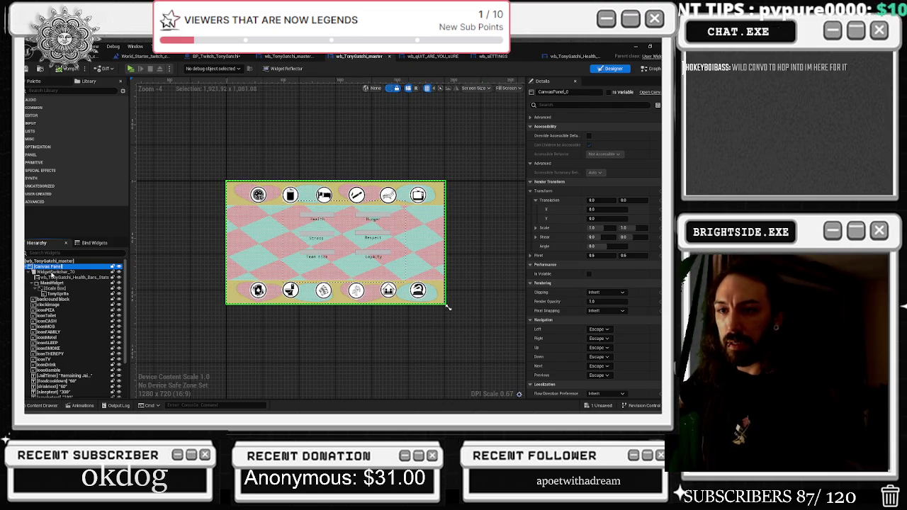
Revisit WidgetSwitcher_70, the health bars stats widget and the Canvas Panel in the Hierarchy.
click(52, 273)
click(71, 277)
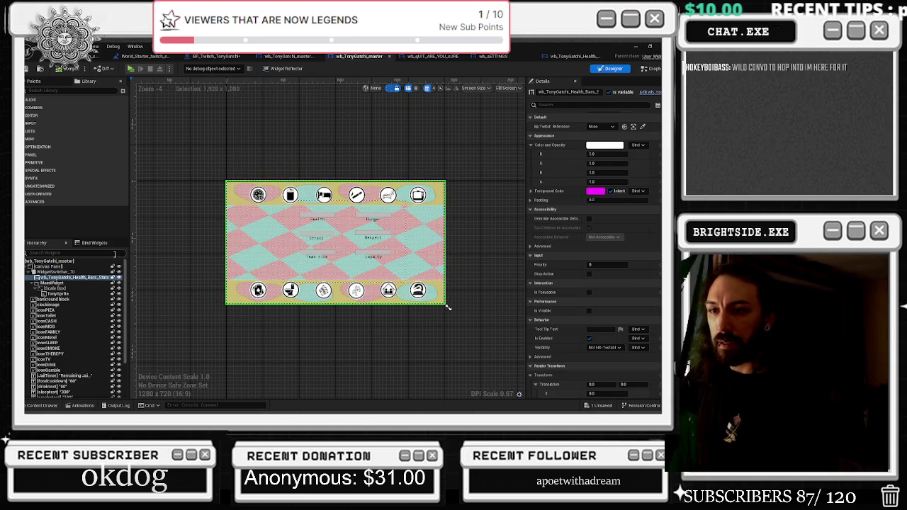
click(81, 280)
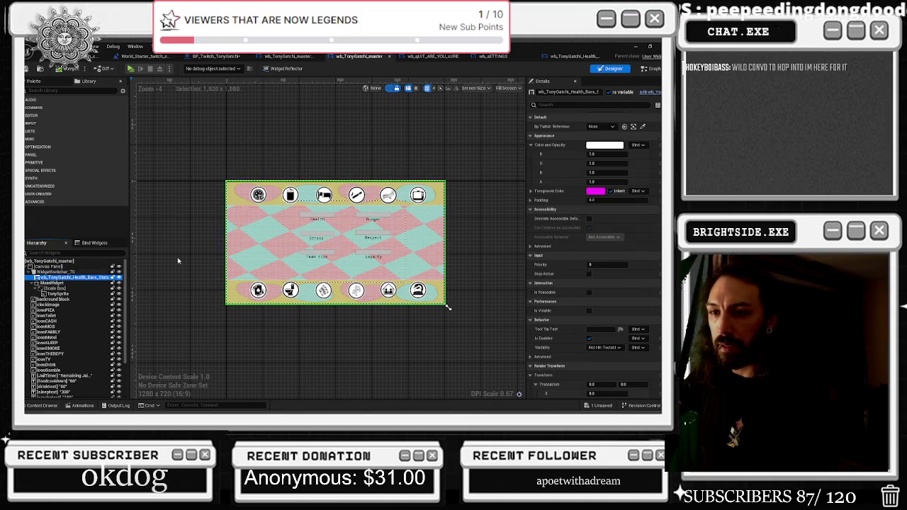
scroll(630, 215, up, 1)
scroll(635, 223, down, 6)
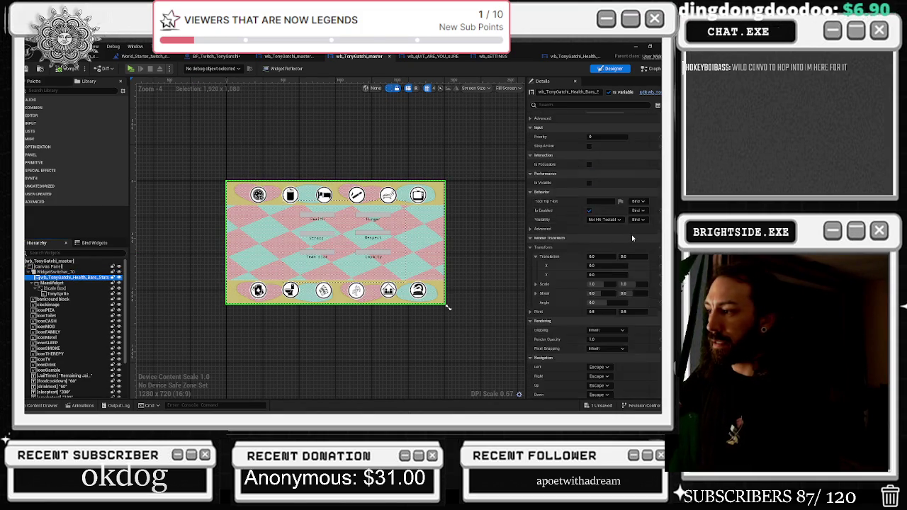
click(37, 268)
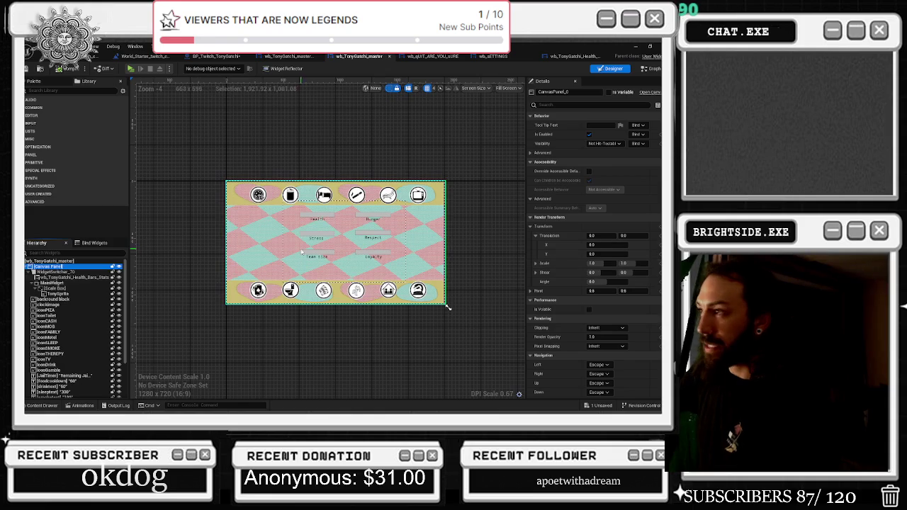
click(58, 268)
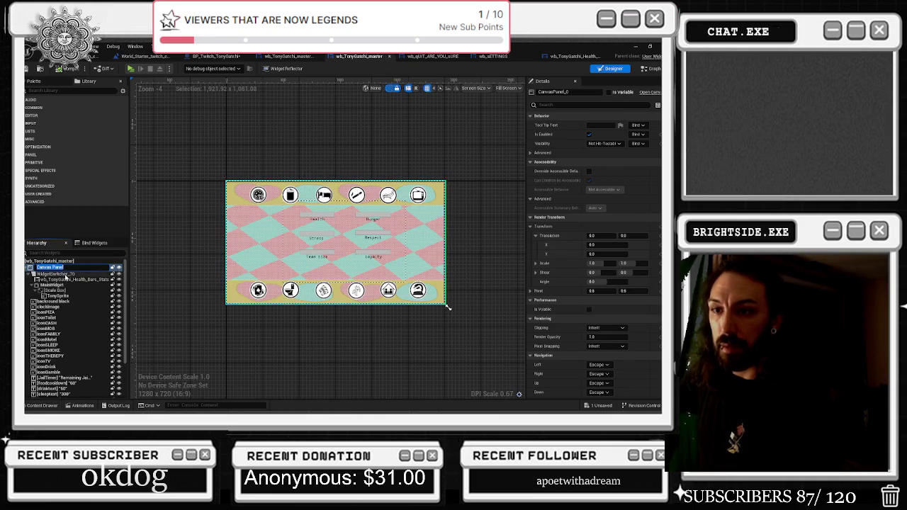
click(64, 277)
Check MainWidget's width/height overrides and Scale Box stretch, then view the wb_qUIT_ARE_YOU_SURE graph.
click(69, 287)
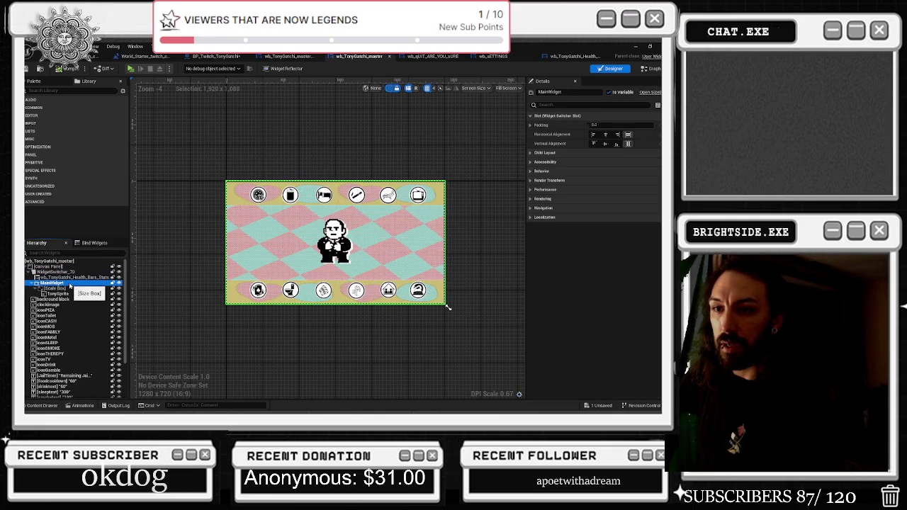
click(68, 278)
click(69, 282)
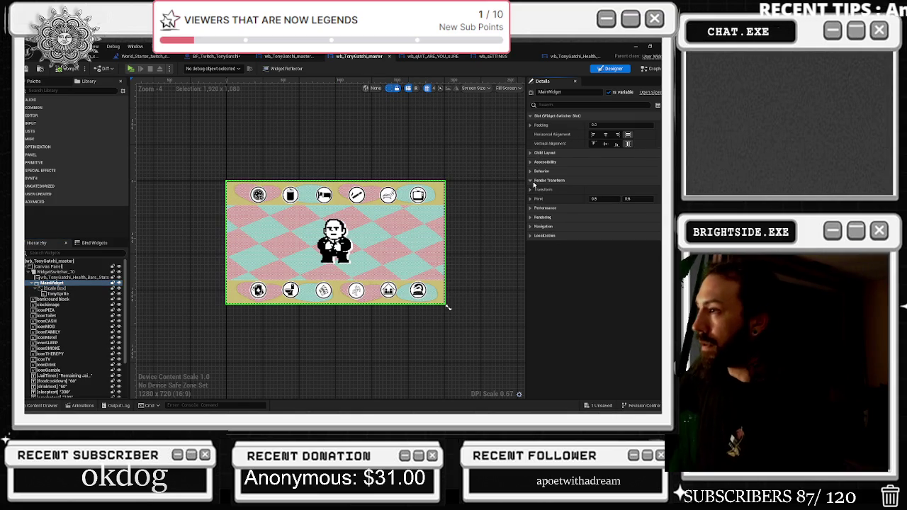
click(539, 154)
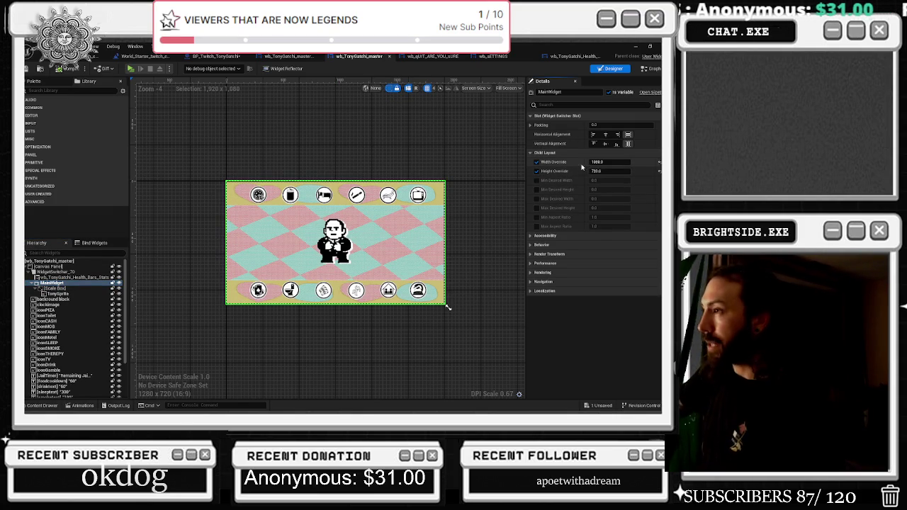
click(62, 289)
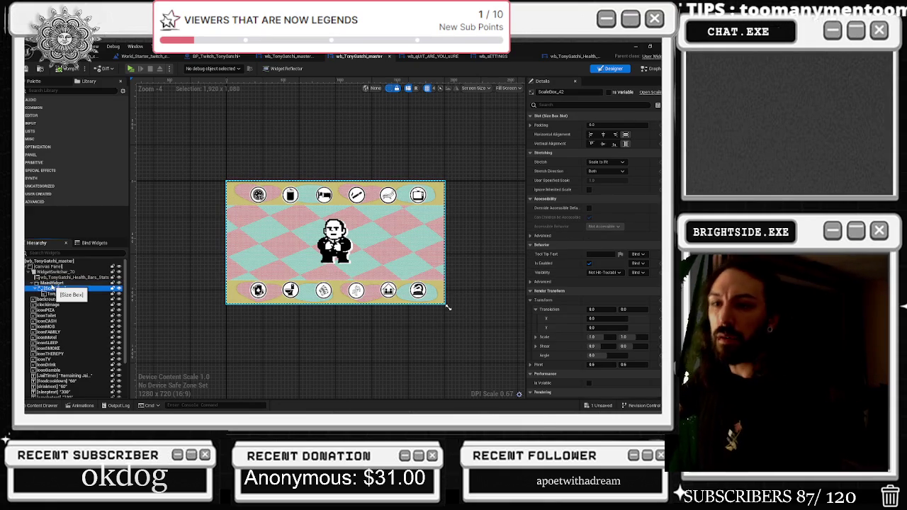
click(53, 283)
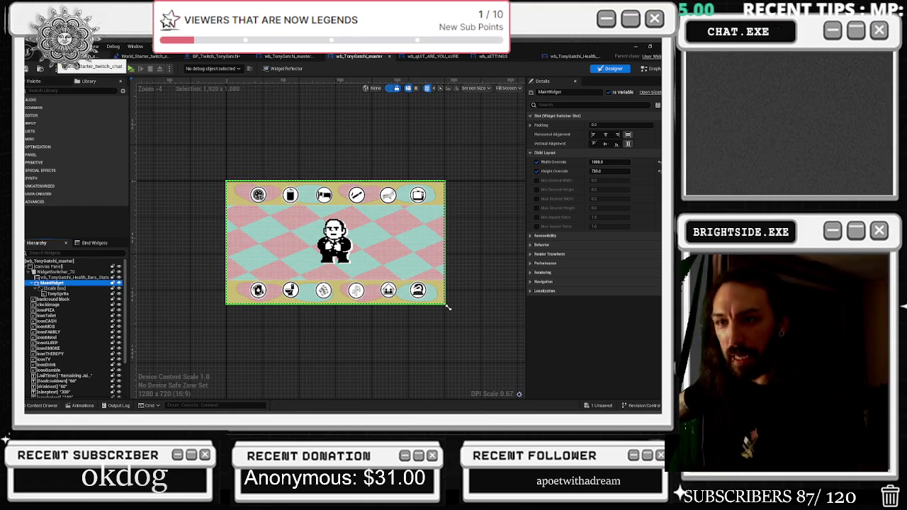
click(431, 57)
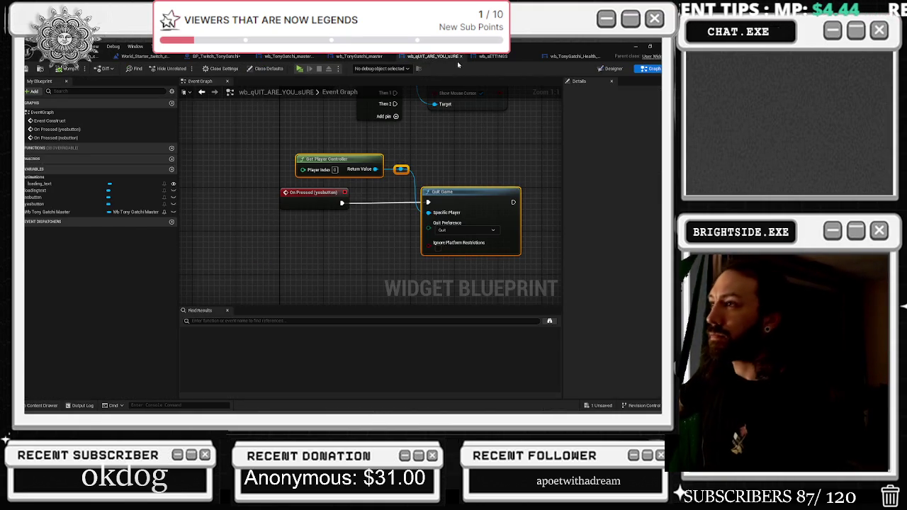
Create a wb_TonyGatchi_master_Real1 duplicate by mistake and delete it again.
click(493, 58)
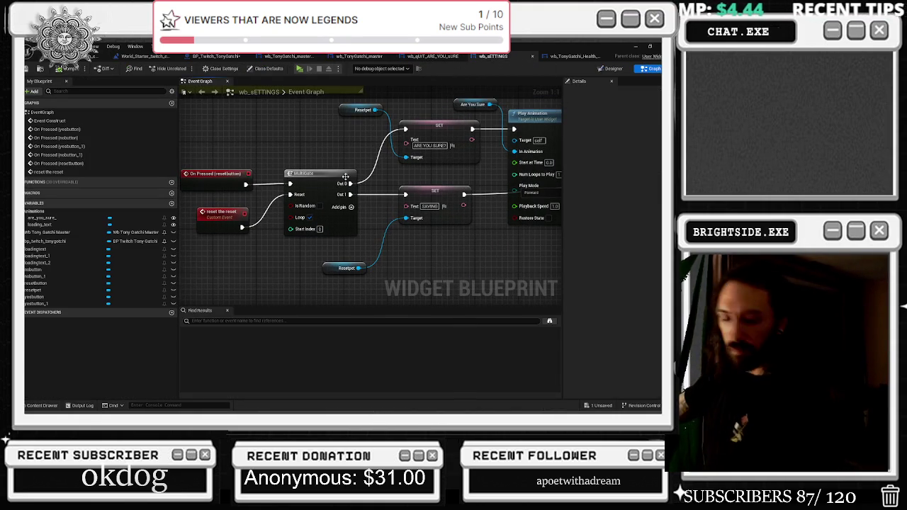
key(ctrl+space)
right_click(404, 344)
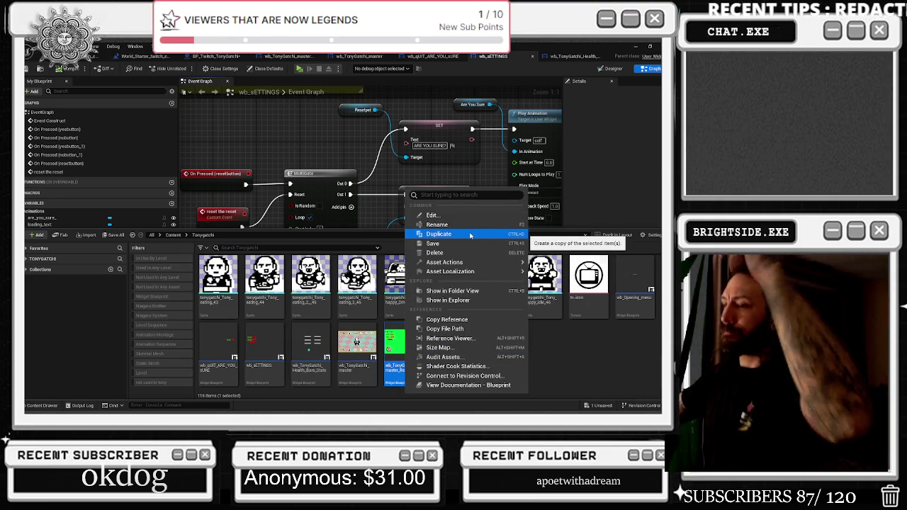
click(470, 235)
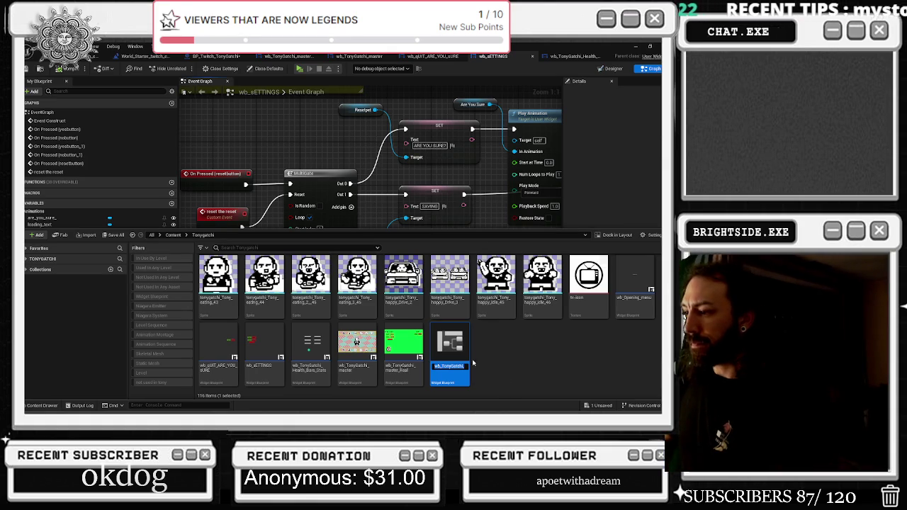
key(Return)
key(Delete)
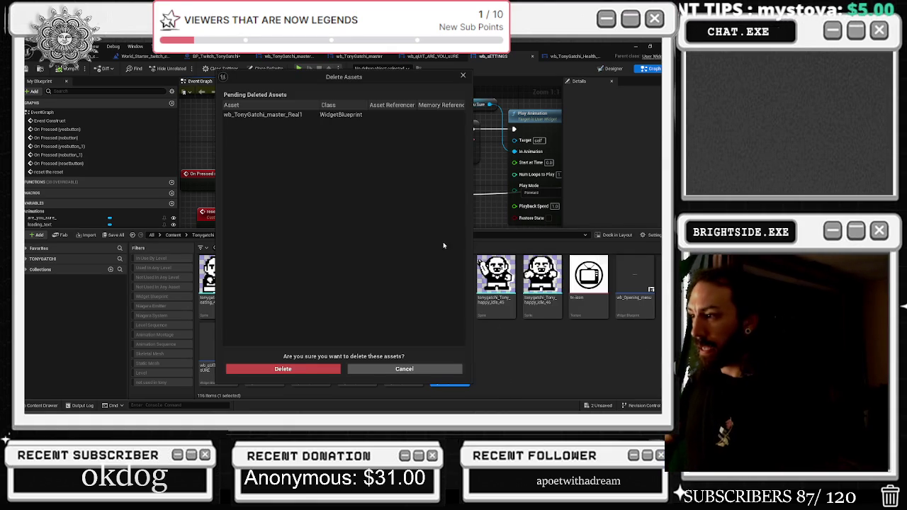
click(257, 369)
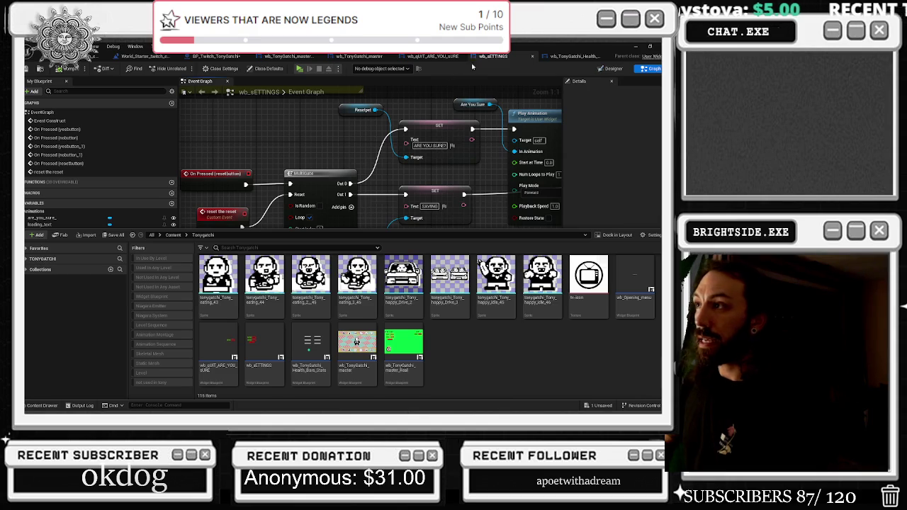
click(406, 106)
Duplicate wb_sETTINGS as wb_Recent_activity and open it in the designer.
key(ctrl+space)
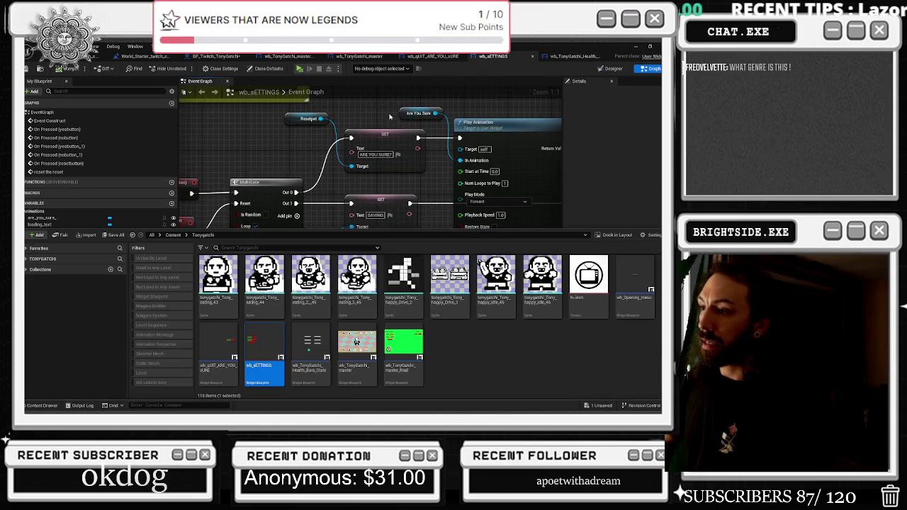
right_click(272, 345)
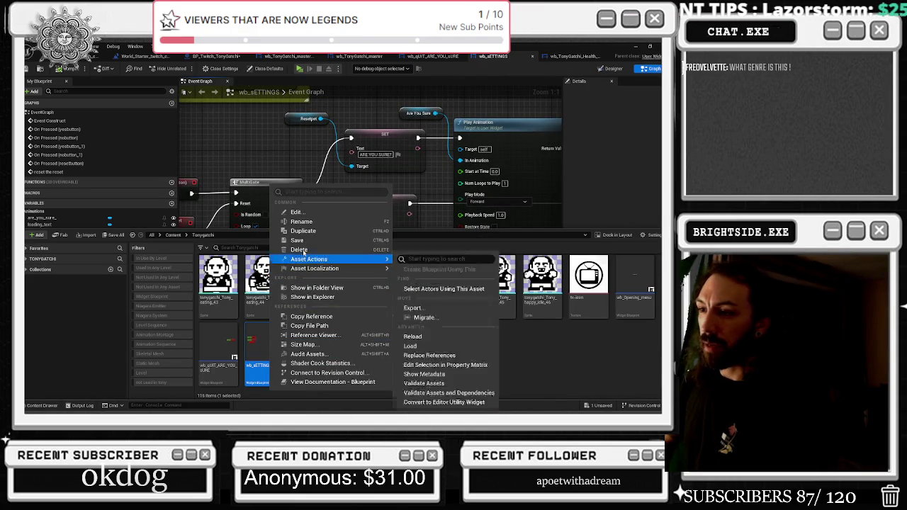
click(302, 232)
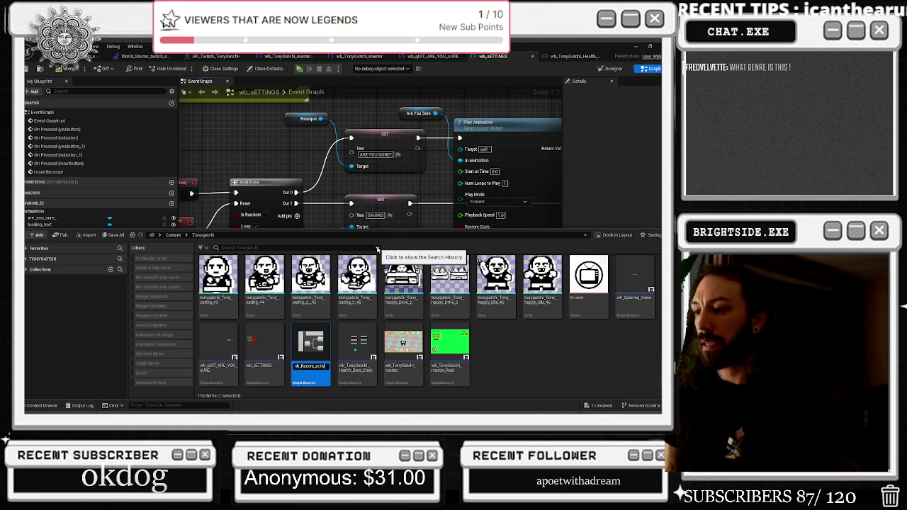
text(y)
key(Return)
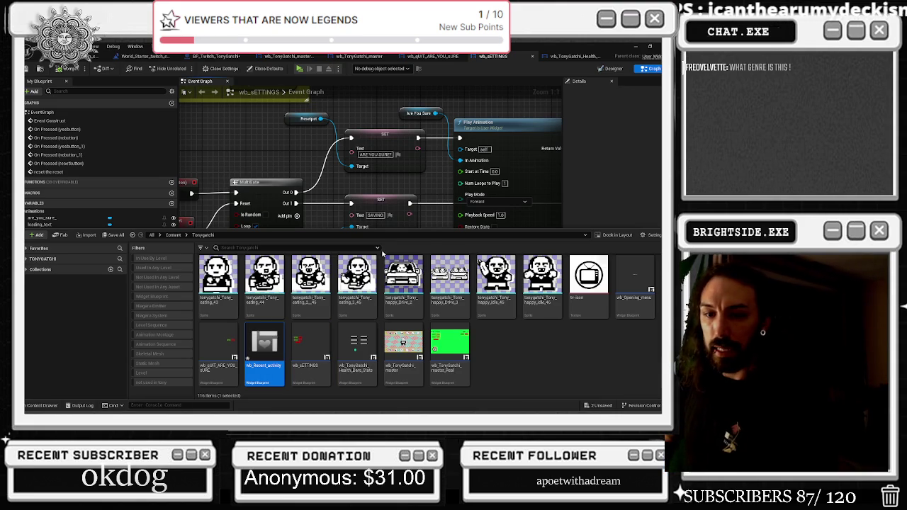
double_click(265, 346)
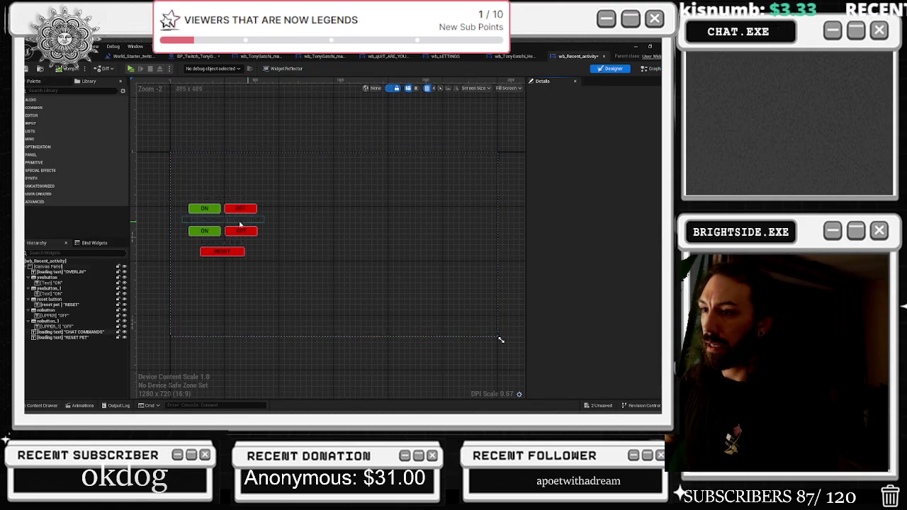
Delete all child widgets from OVERLAY down to RESET PET in the Hierarchy.
click(68, 273)
shift+click(68, 338)
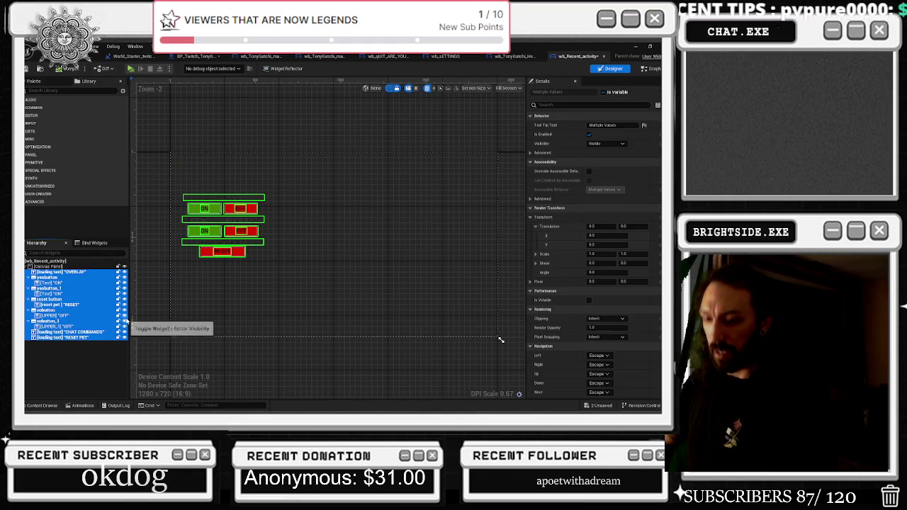
key(Delete)
Reselect the bare Canvas Panel and switch to the wb_SETTINGS event graph.
click(50, 268)
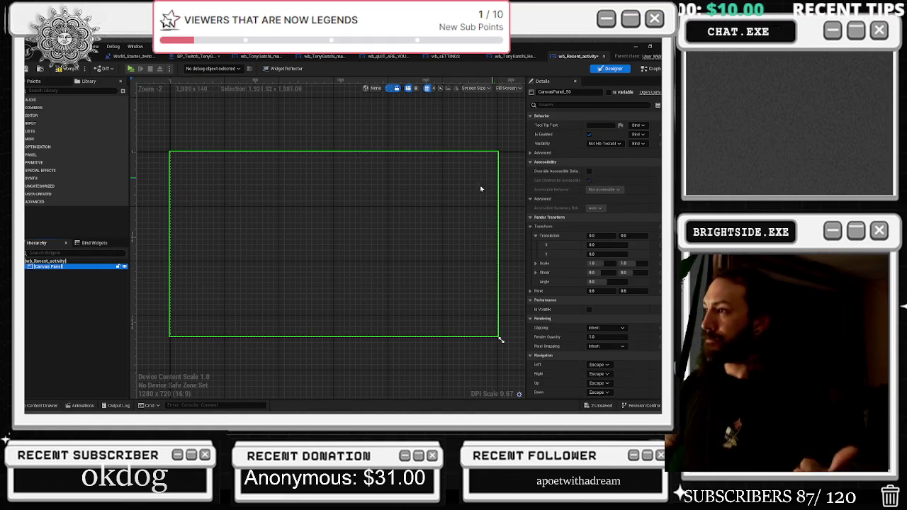
click(48, 272)
click(48, 268)
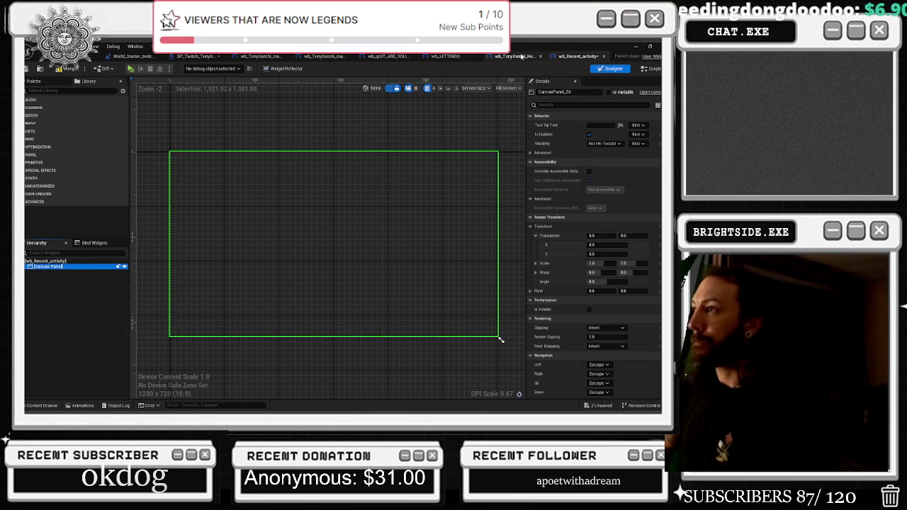
click(522, 57)
click(447, 57)
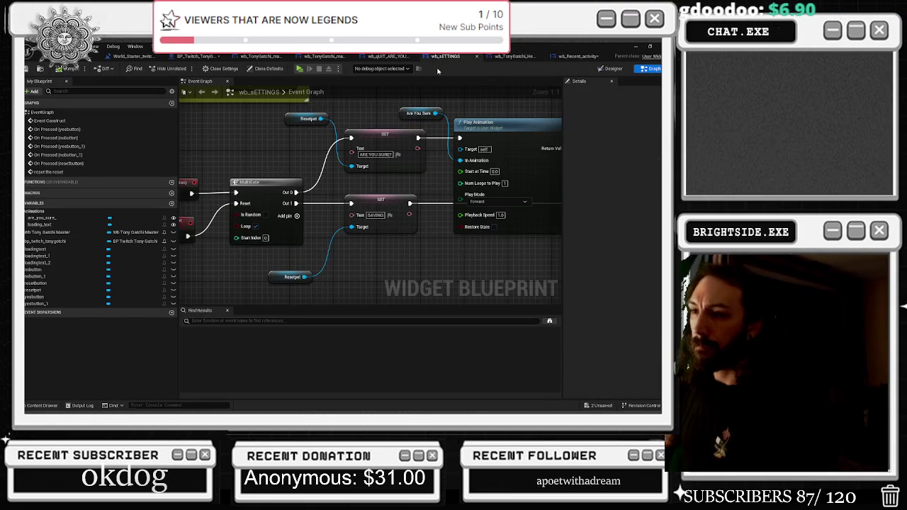
Cycle through the quit, TonyGatchi master and master_Real widgets, then switch to the YouTube browser.
click(387, 57)
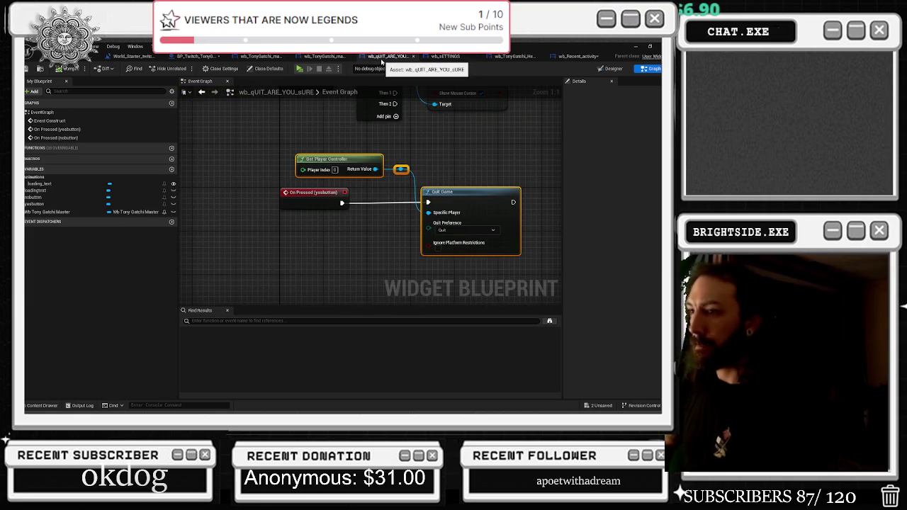
click(325, 57)
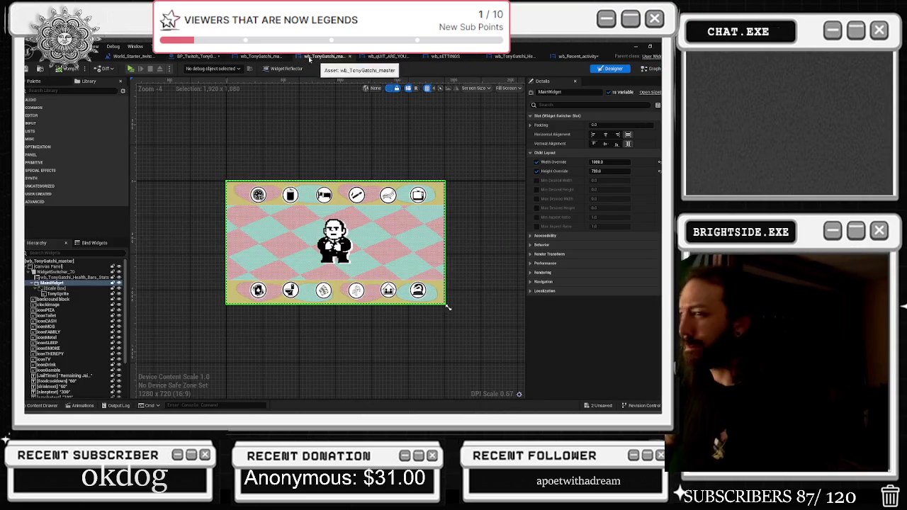
click(261, 57)
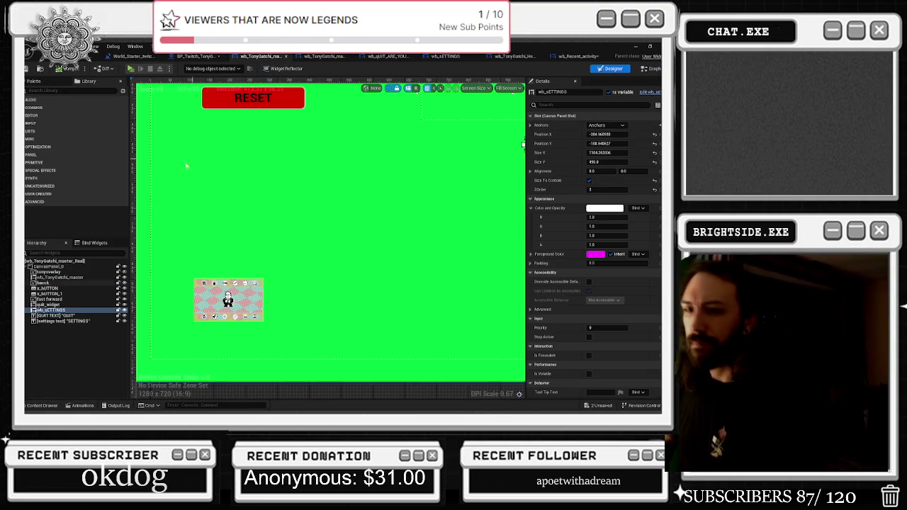
click(306, 57)
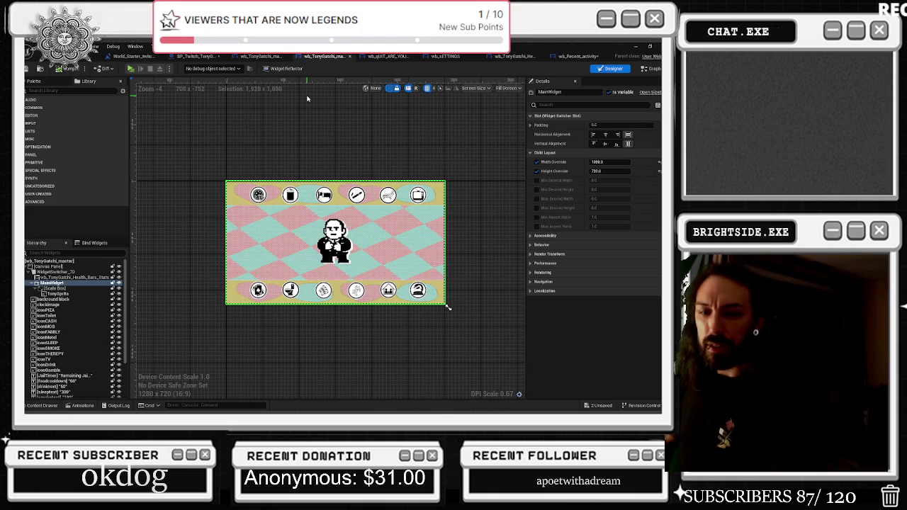
key(alt+Tab)
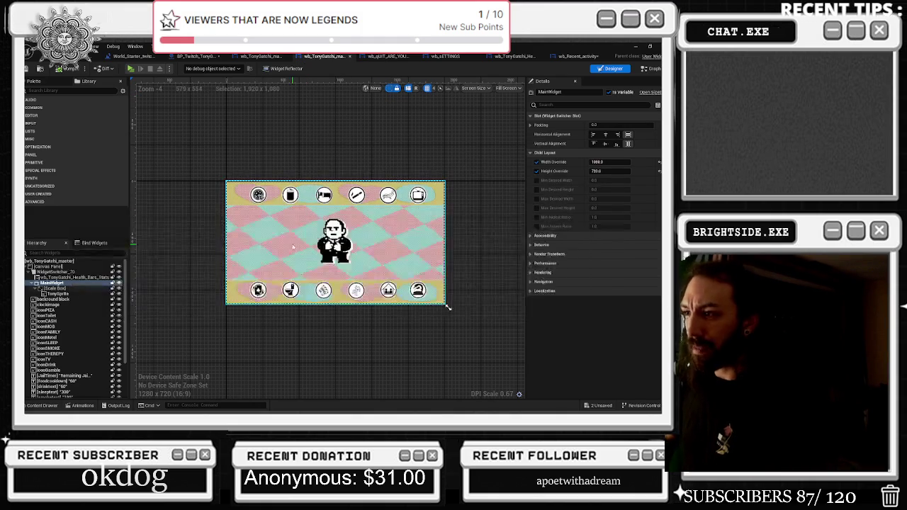
key(alt+Tab)
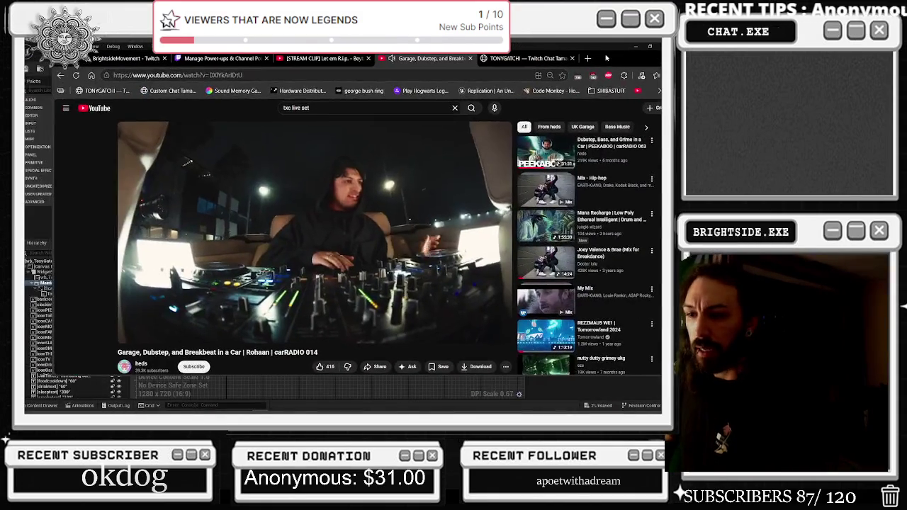
Highlight part of the YouTube video title, then move the browser down to reveal Unreal.
mouse_move(119, 310)
mouse_down()
mouse_move(239, 310)
mouse_move(216, 311)
mouse_up()
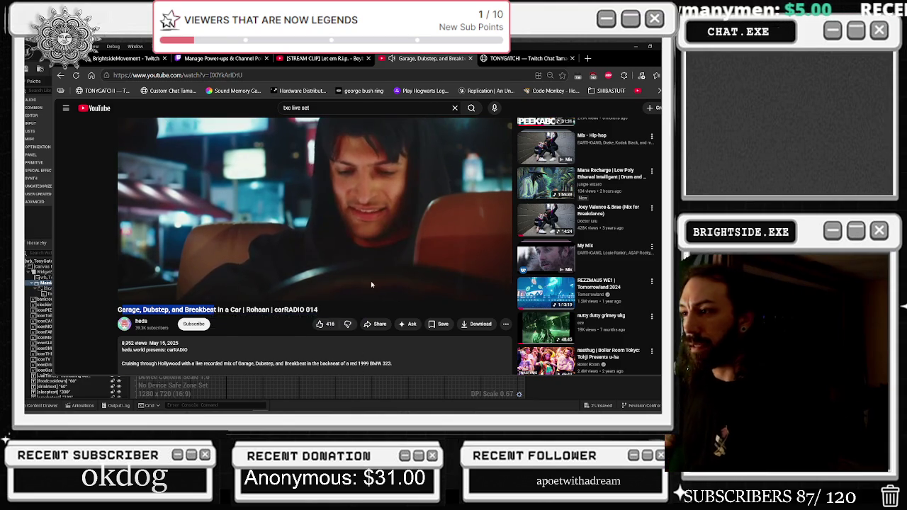
scroll(407, 240, up, 2)
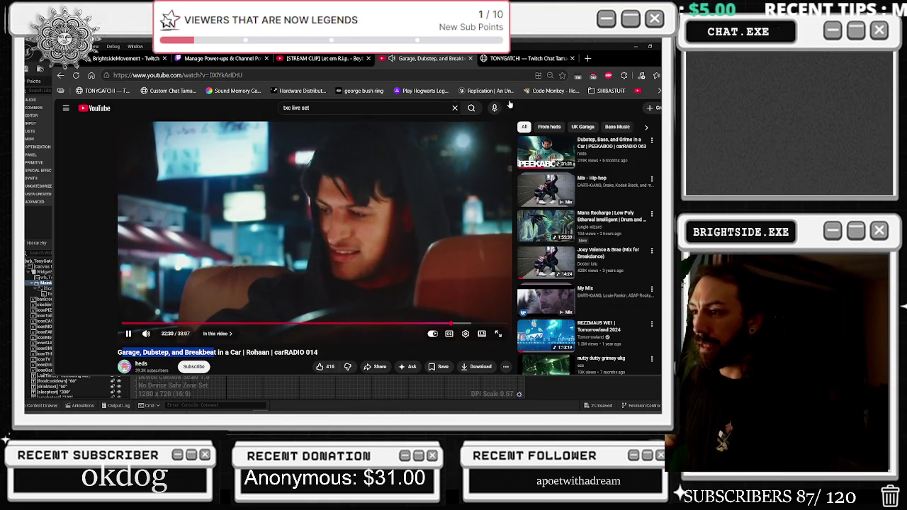
mouse_move(641, 61)
mouse_down()
mouse_move(623, 78)
mouse_move(535, 354)
mouse_move(548, 408)
mouse_up()
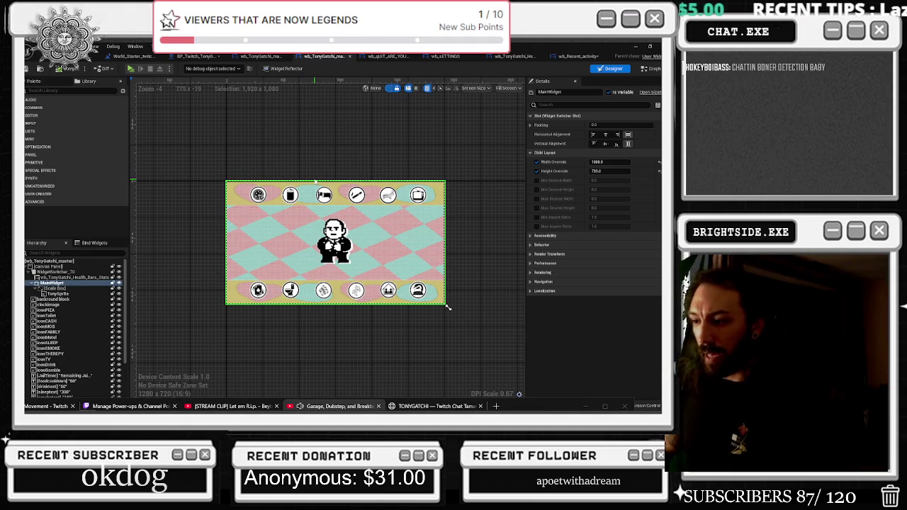
Select WidgetSwitcher_70 and Health_Bars_Stats, then cycle widgets back to the empty wb_Recent_activity designer.
click(63, 272)
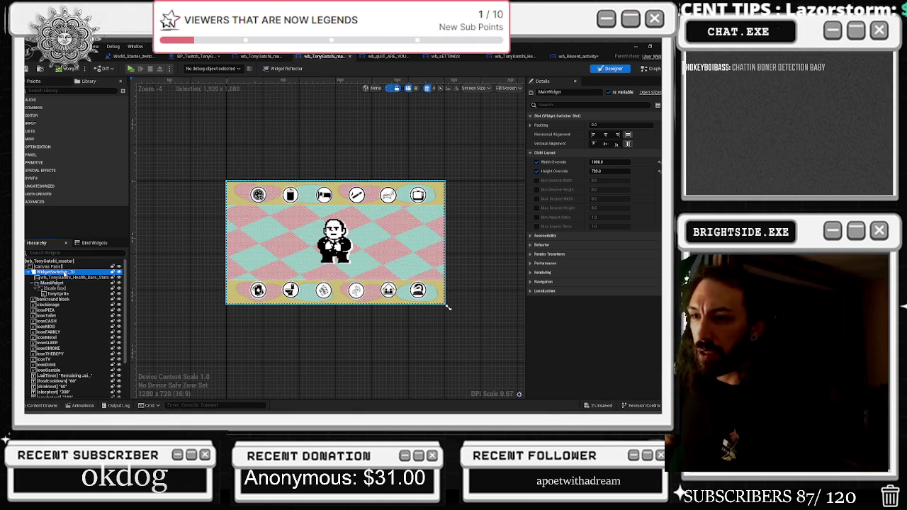
click(71, 277)
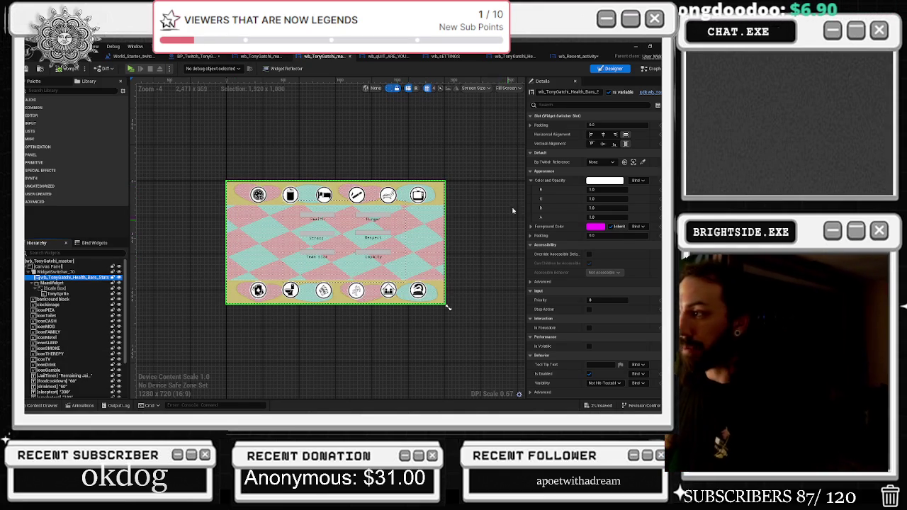
click(389, 56)
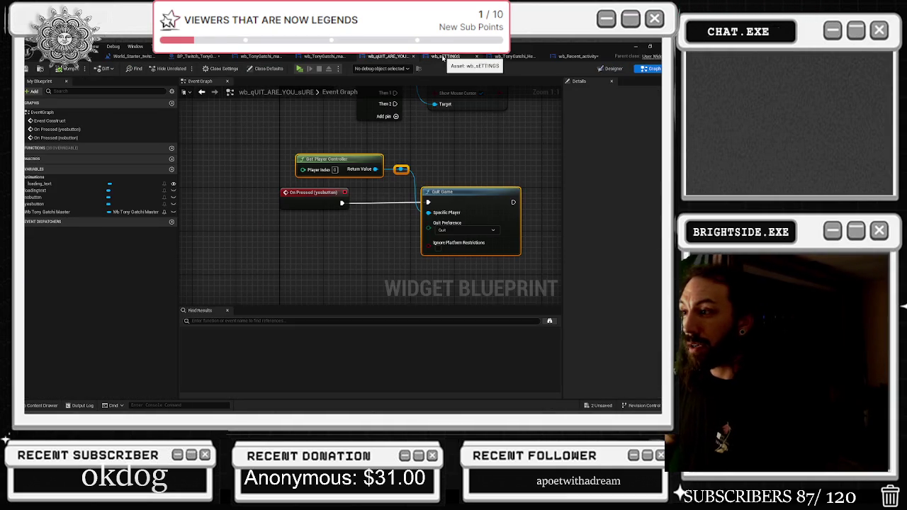
click(448, 57)
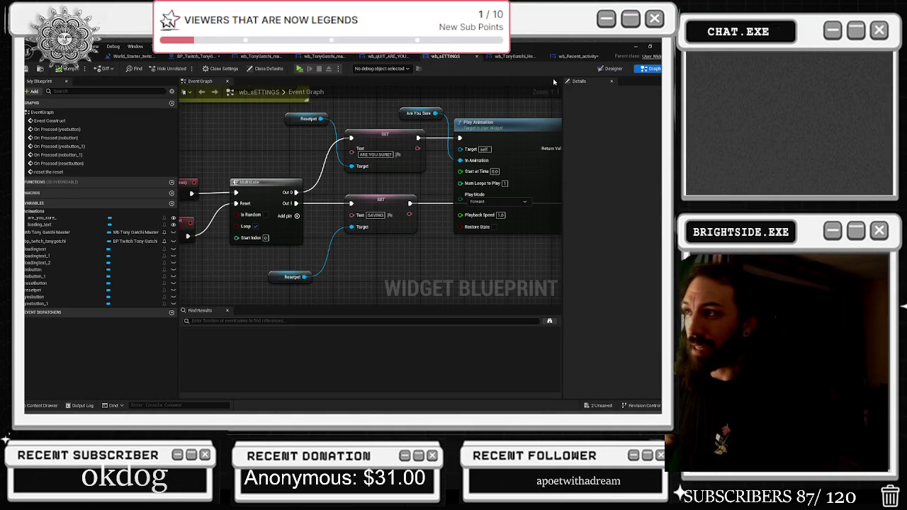
click(515, 56)
click(578, 56)
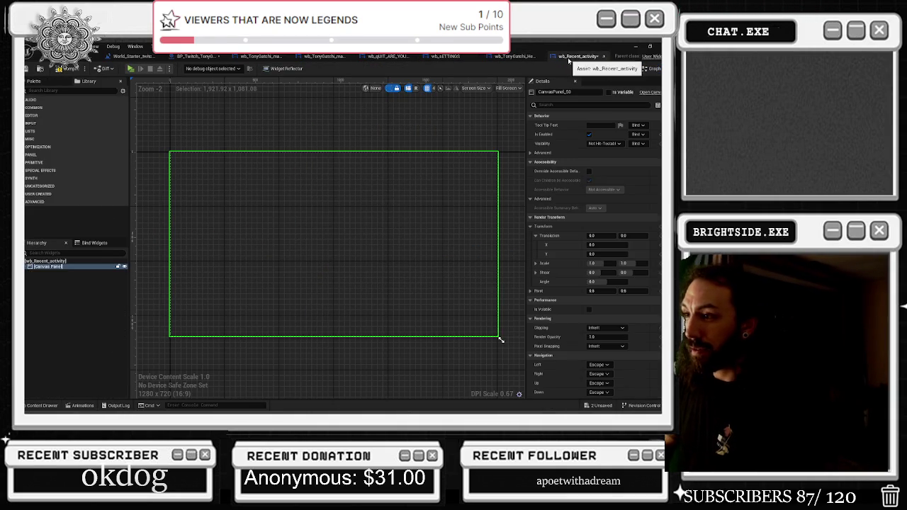
Compile wb_Recent_activity and follow a warning into its Event Graph nodes.
click(133, 56)
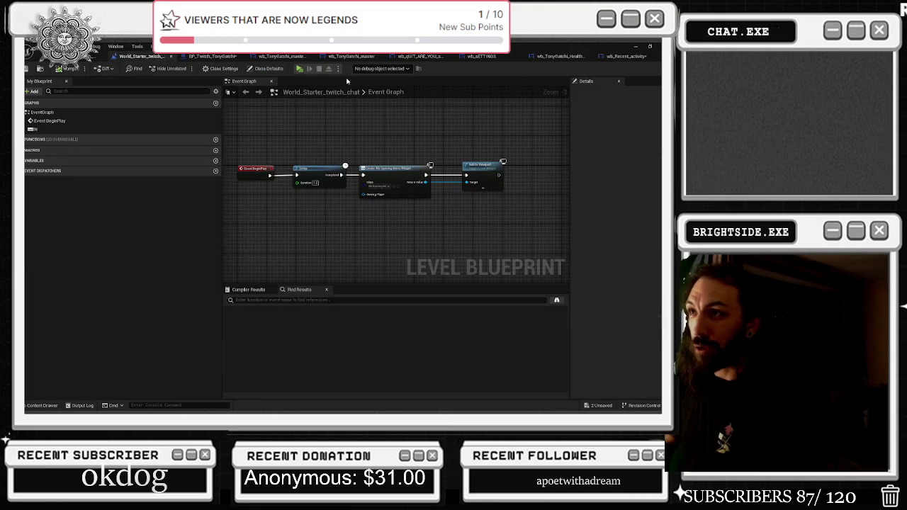
click(595, 56)
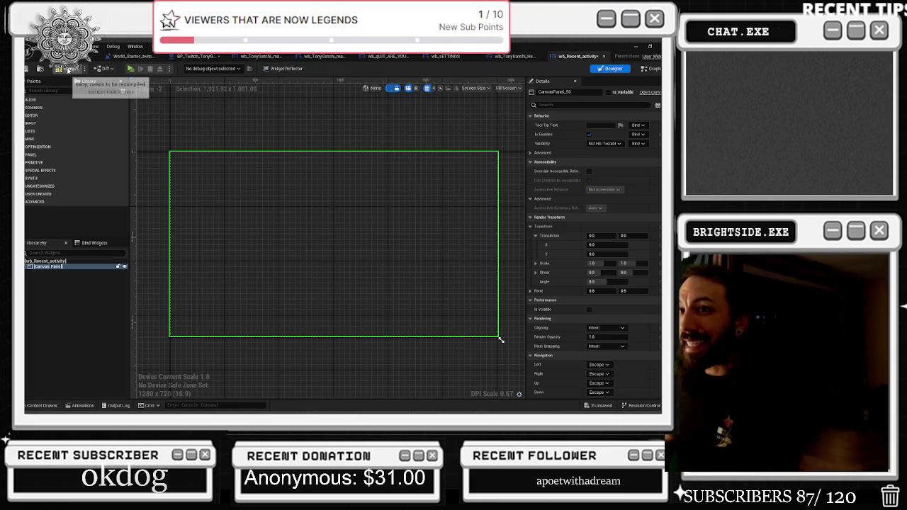
click(71, 70)
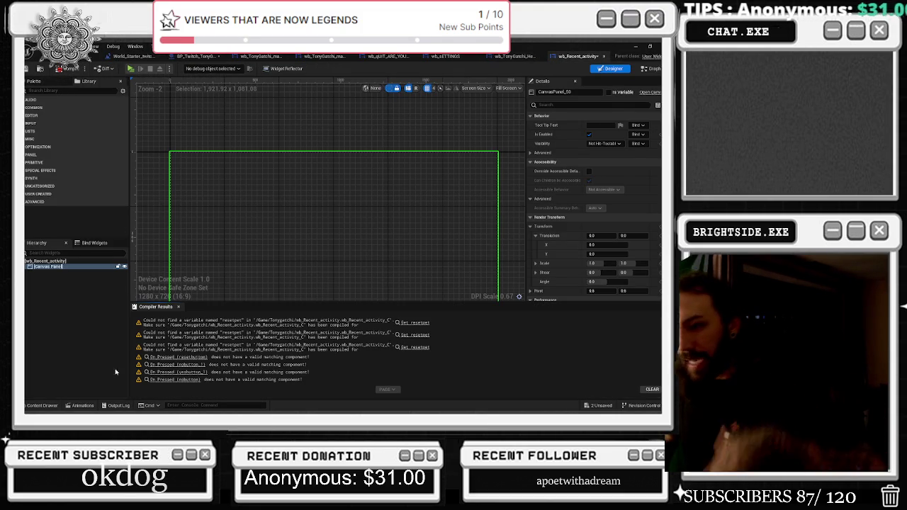
scroll(340, 274, down, 1)
scroll(338, 271, down, 1)
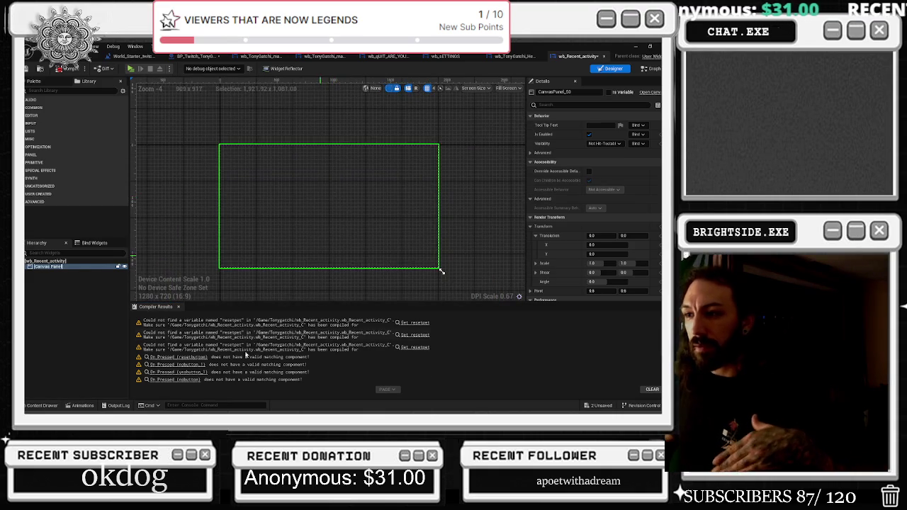
click(195, 362)
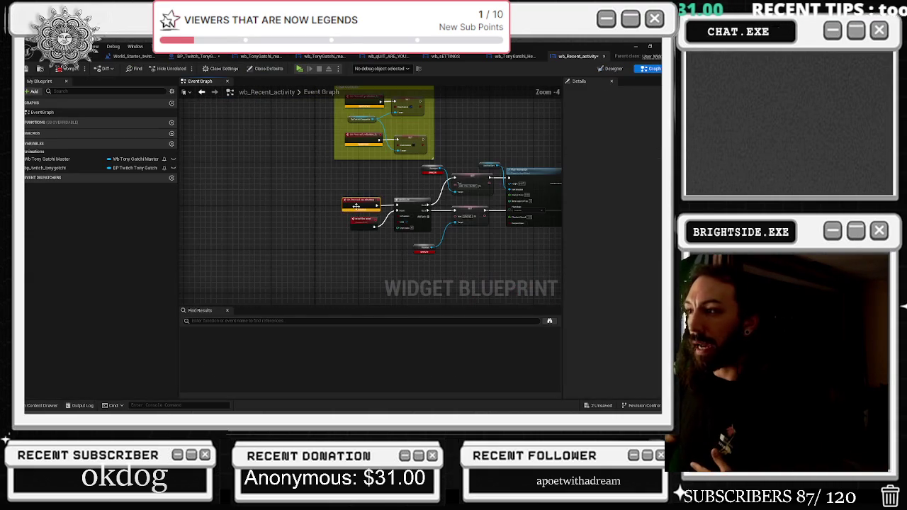
Delete the overlay and chat control nodes, keeping the mouse cursor group, then compile and save.
scroll(501, 205, down, 5)
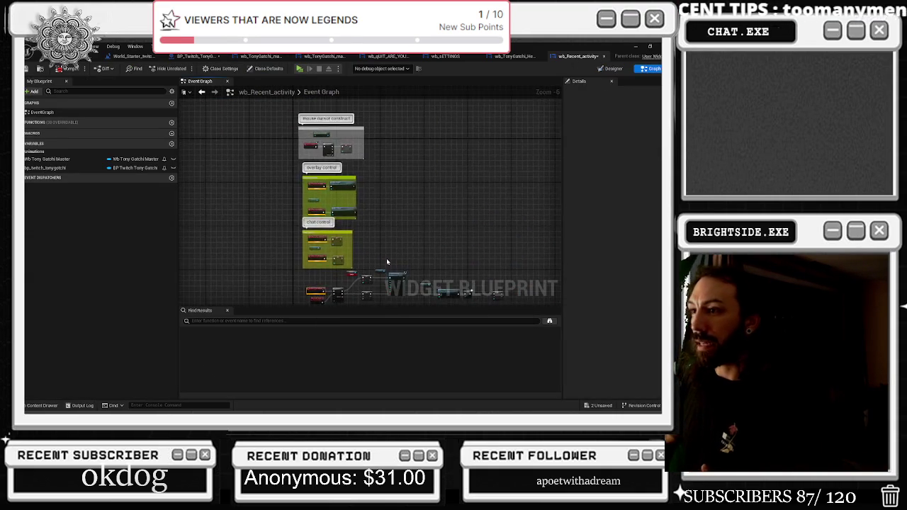
drag(319, 200, 483, 296)
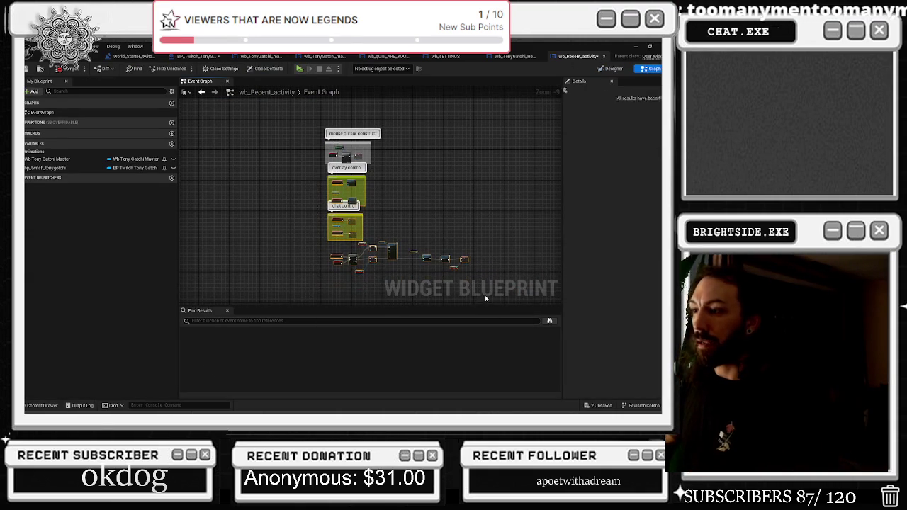
key(Delete)
scroll(352, 160, up, 8)
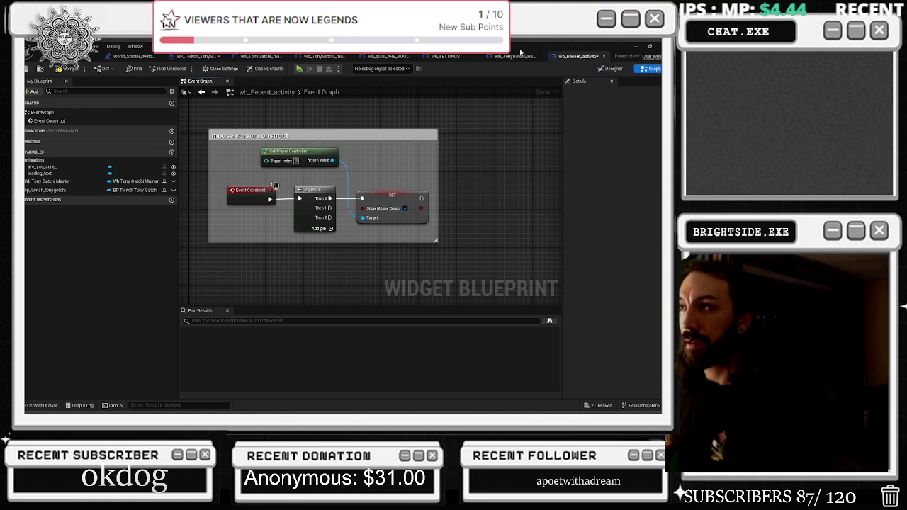
click(64, 69)
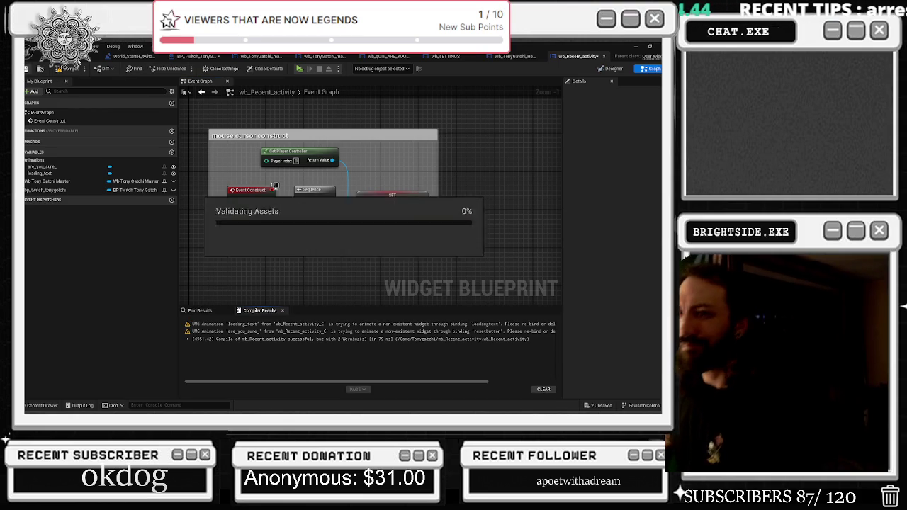
Browse the health-bars, wb_sETTINGS and quit-confirmation widgets, viewing the quit dialog's layout.
click(612, 68)
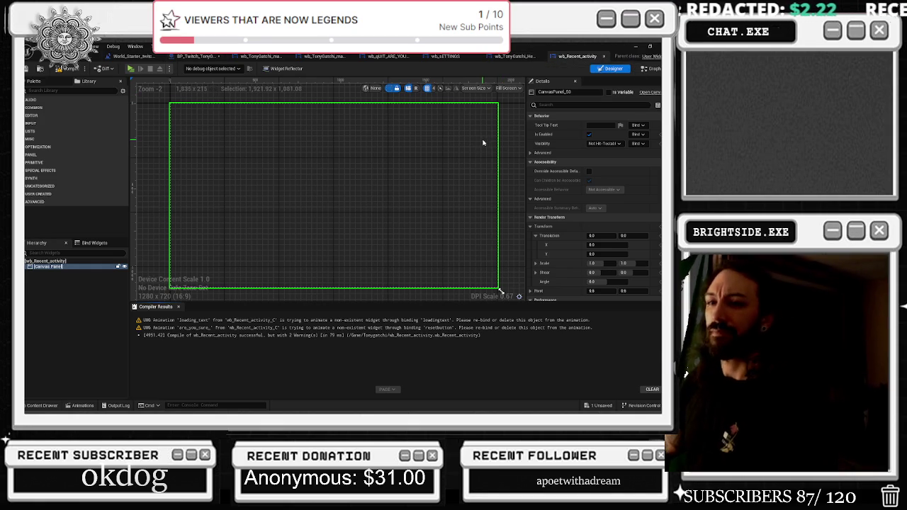
click(515, 56)
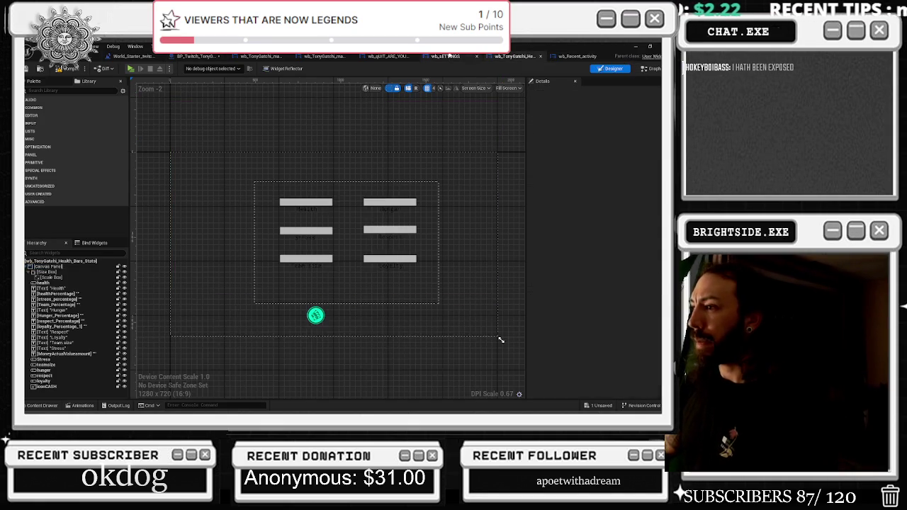
click(445, 56)
click(388, 56)
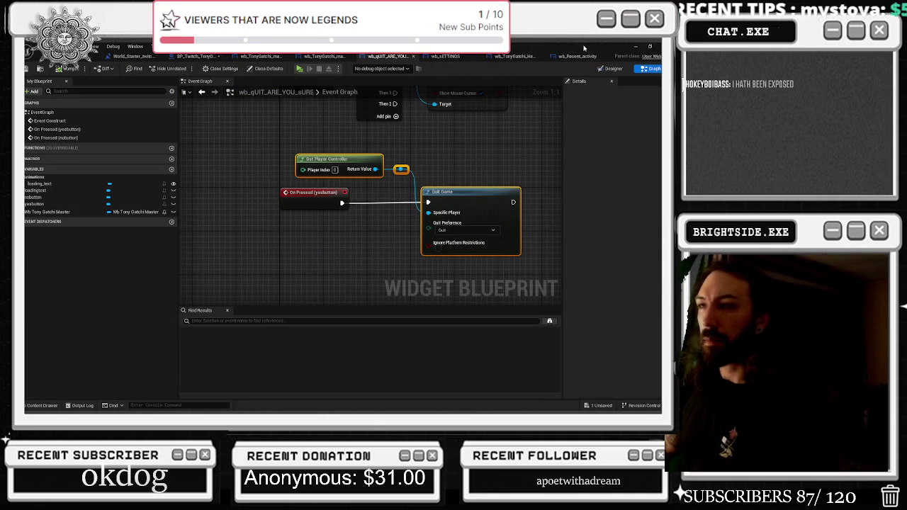
click(604, 68)
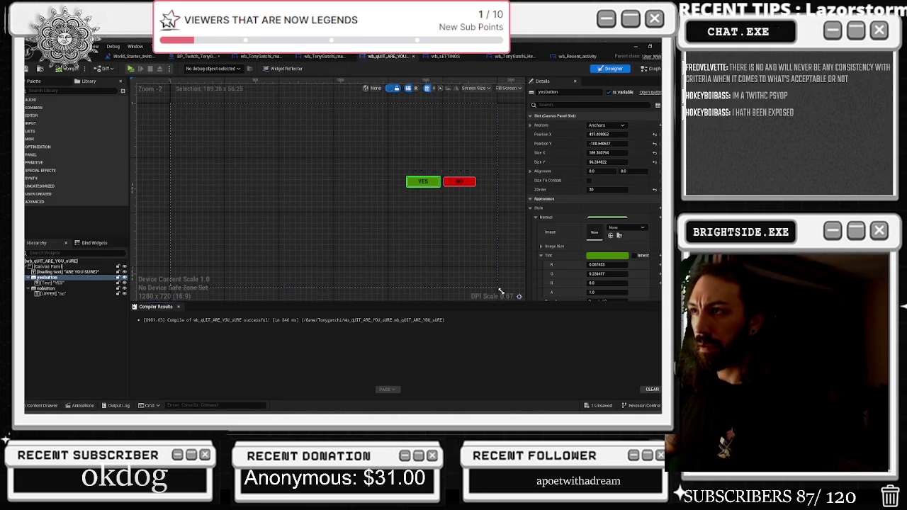
Inspect MainWidget in wb_TonyGatchi_master, then return to the wb_Recent_activity designer.
key(ctrl+Tab)
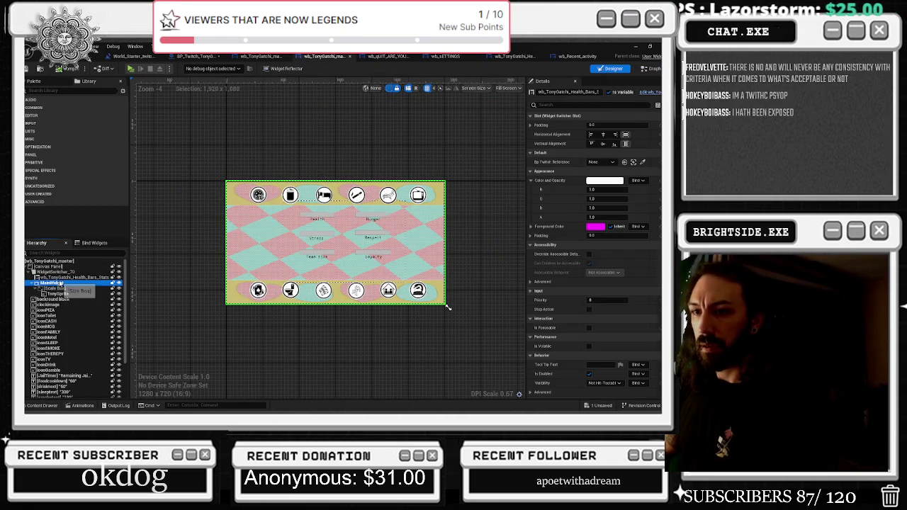
click(53, 283)
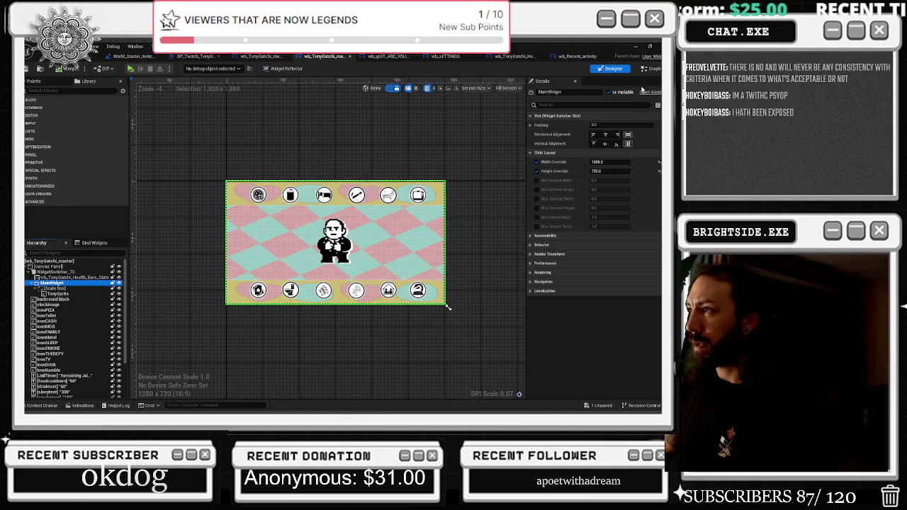
double_click(71, 293)
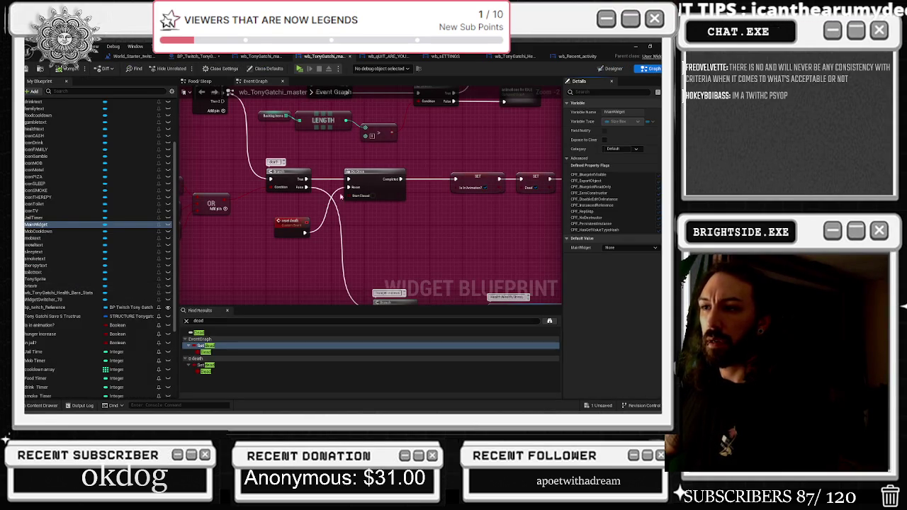
click(577, 56)
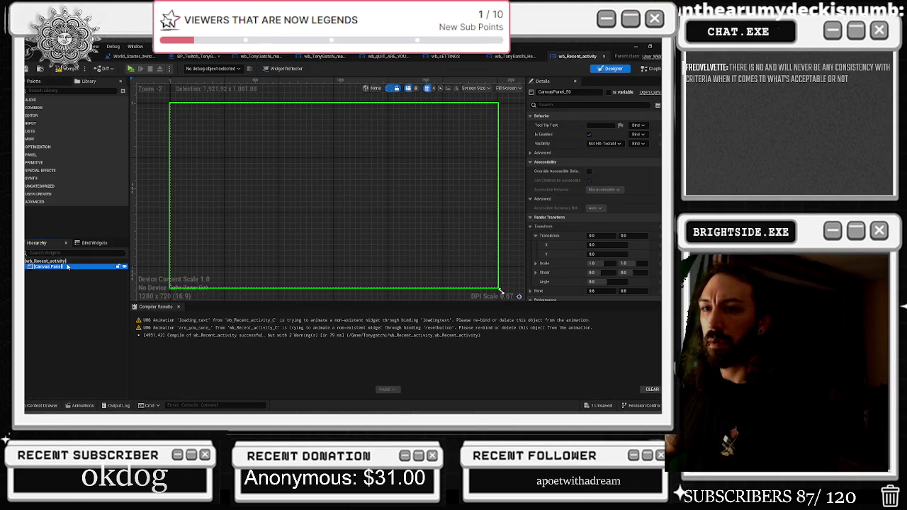
Stretch MainWidget into a wide strip and move it to the canvas bottom.
click(179, 108)
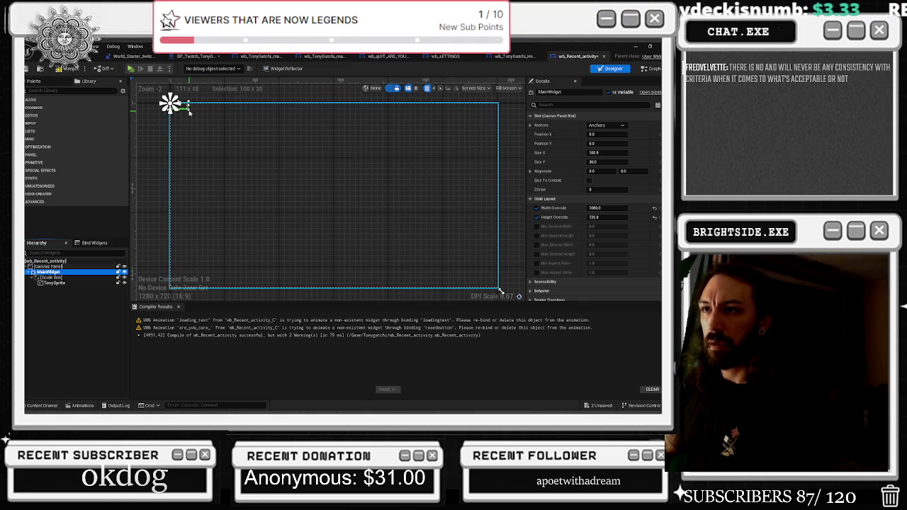
mouse_move(189, 113)
mouse_down()
mouse_move(333, 117)
mouse_move(500, 146)
mouse_up()
drag(346, 123, 346, 270)
Delete the TonySprite image, leaving an empty Scale Box inside MainWidget.
click(63, 273)
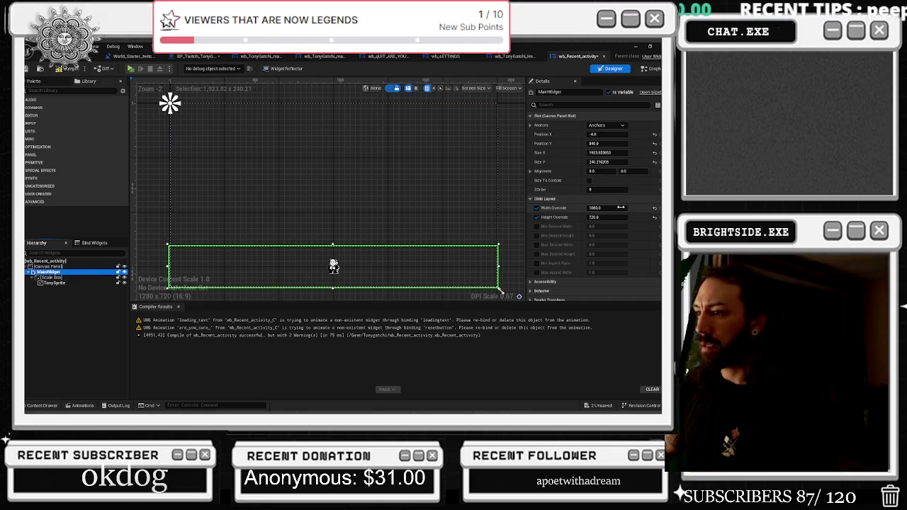
click(67, 282)
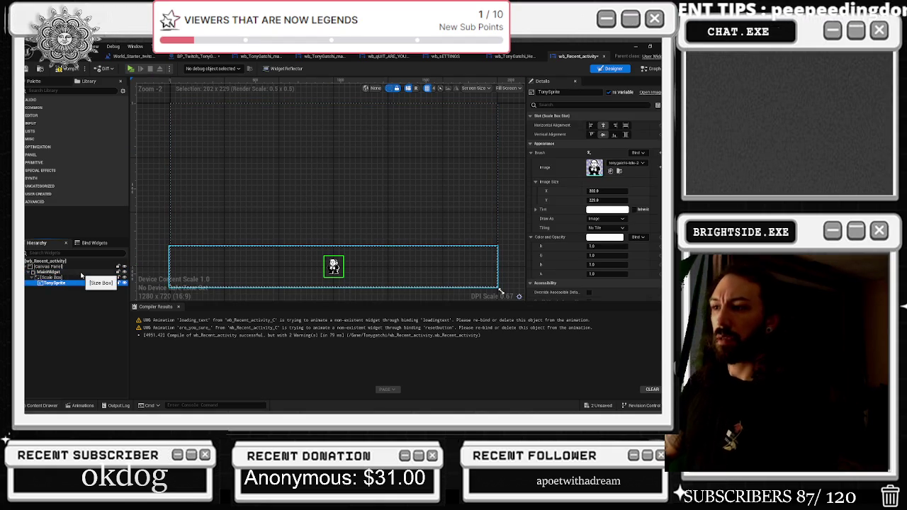
key(Delete)
click(90, 278)
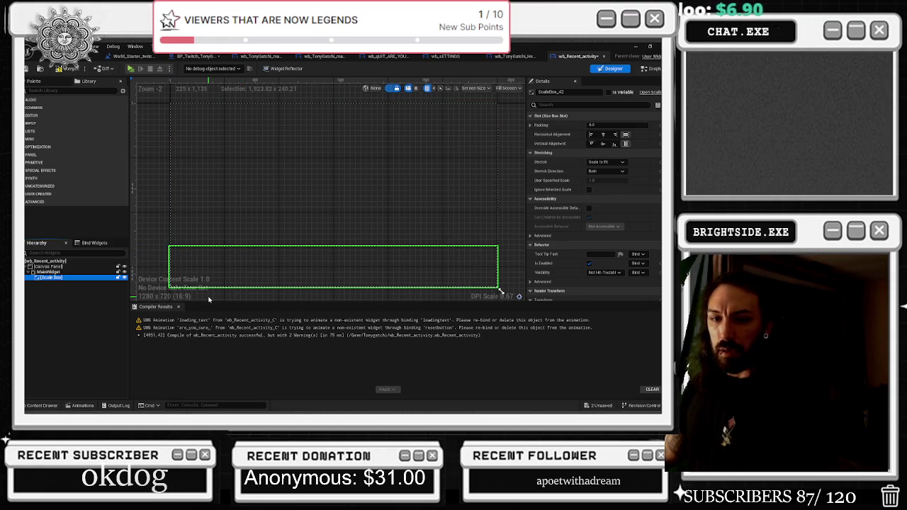
click(231, 258)
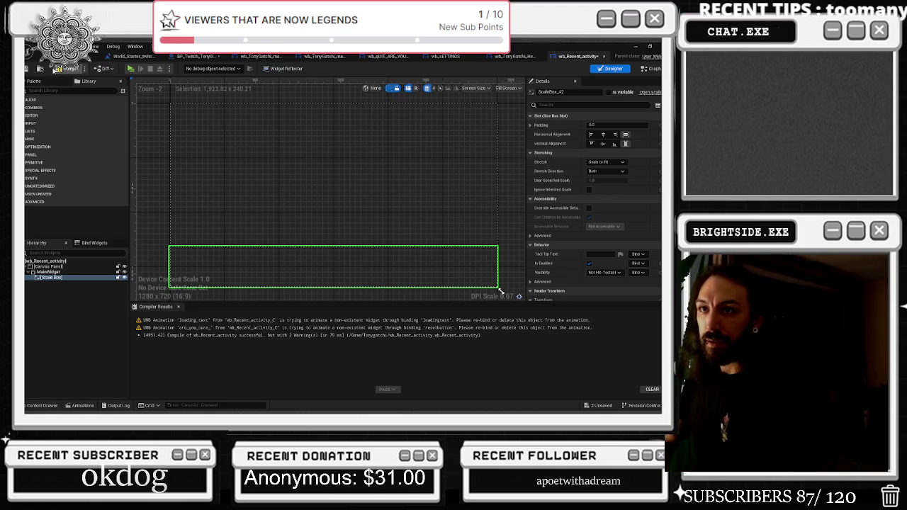
Recompile wb_Recent_activity with 2 warnings, glance at the health bars widget, and come back.
click(69, 69)
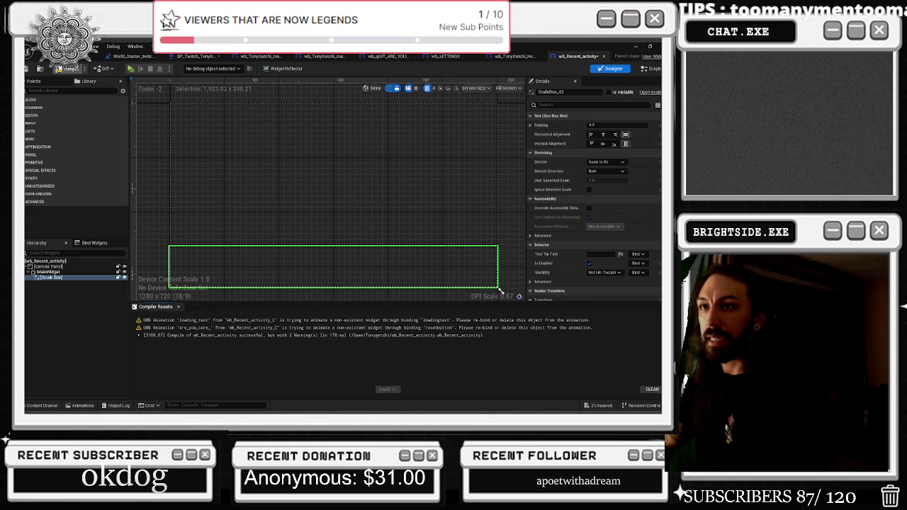
drag(496, 56, 529, 62)
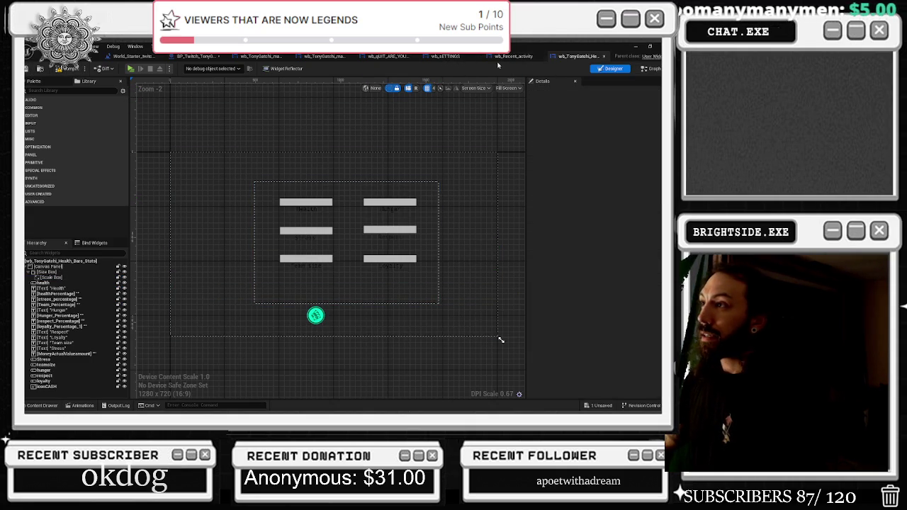
click(505, 58)
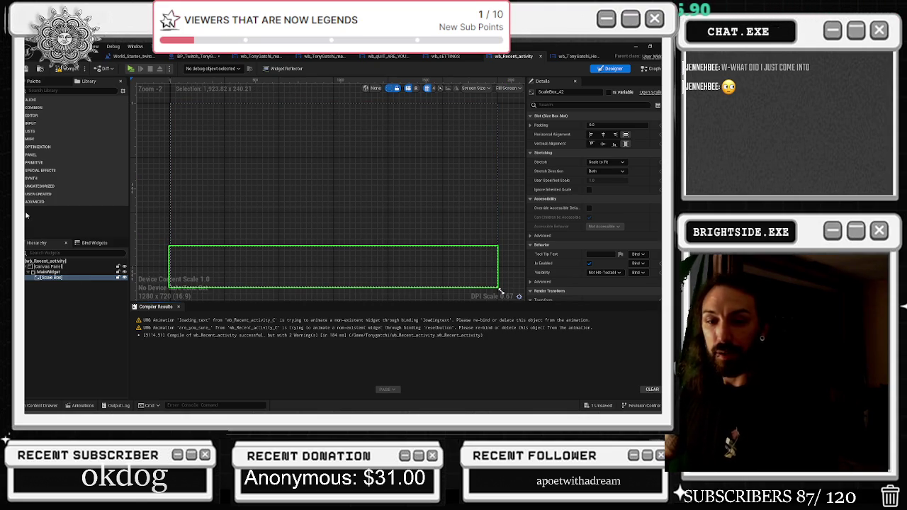
Open the recent activity widget's event graph and compile it, checking the compile results.
click(646, 70)
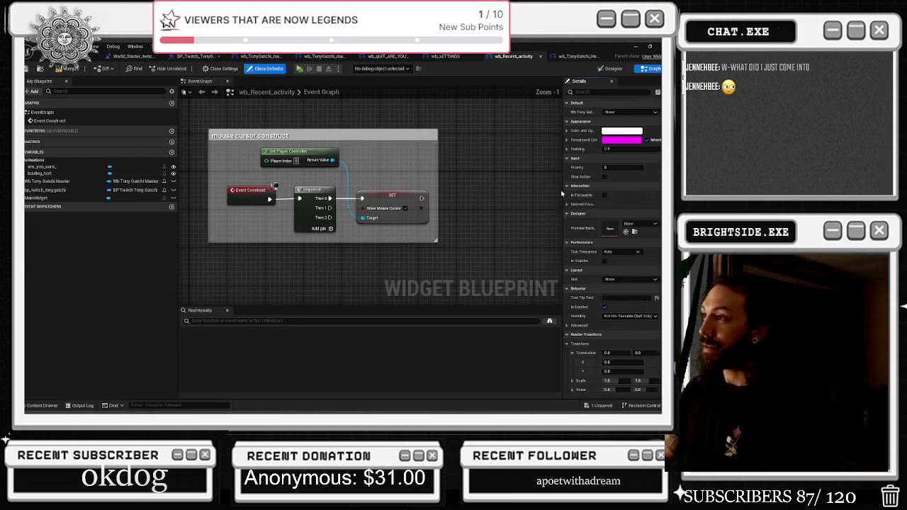
click(41, 68)
click(61, 69)
click(40, 70)
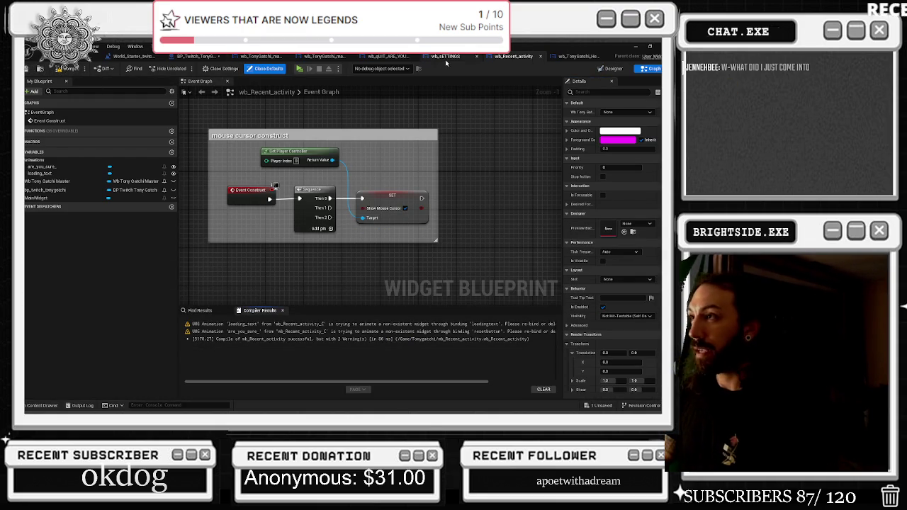
Look through the health bars widget, level blueprint, BP_Twitch_TonyGatchi graph and master widget tabs.
click(576, 57)
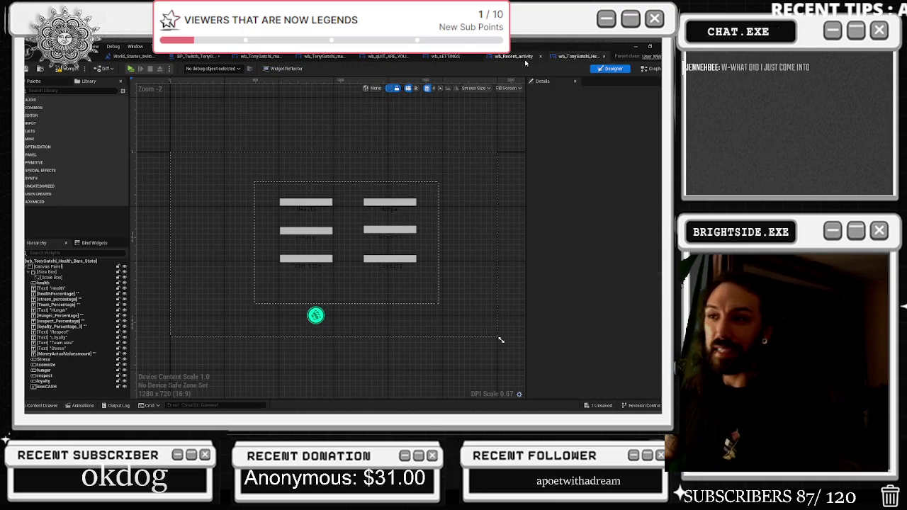
click(134, 56)
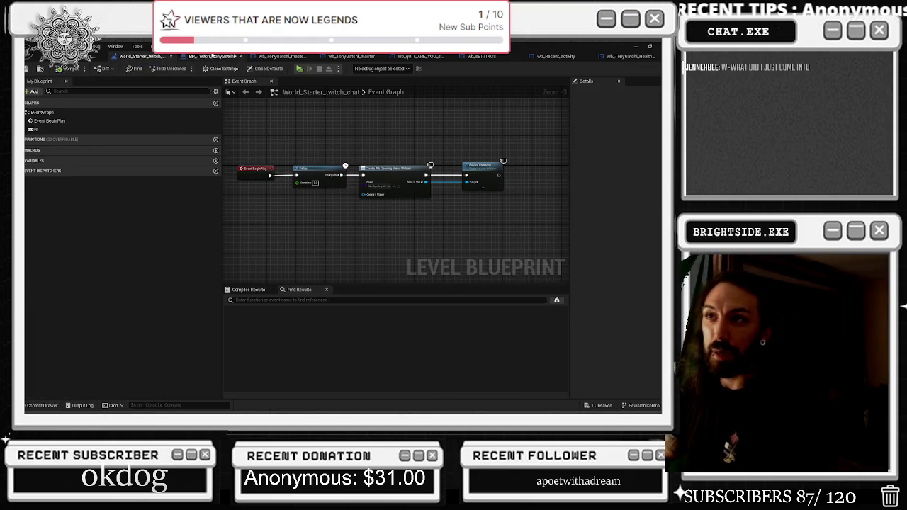
click(199, 57)
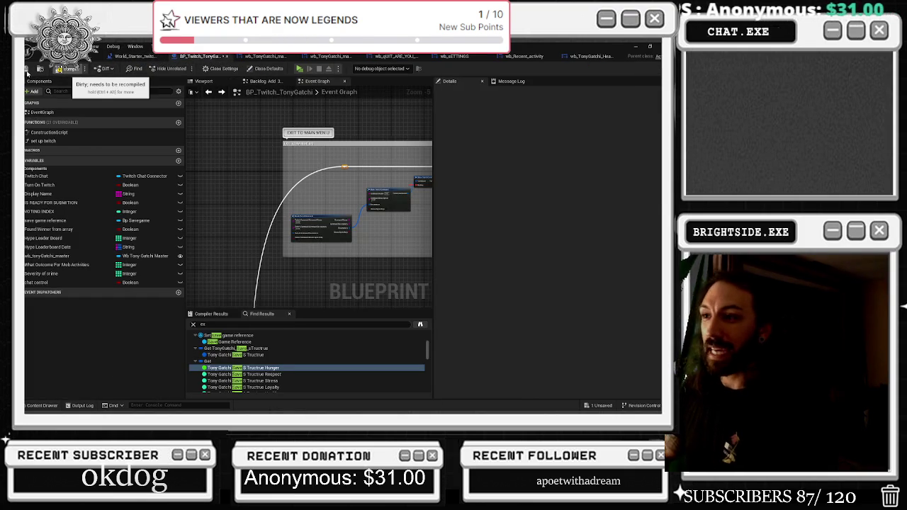
click(61, 70)
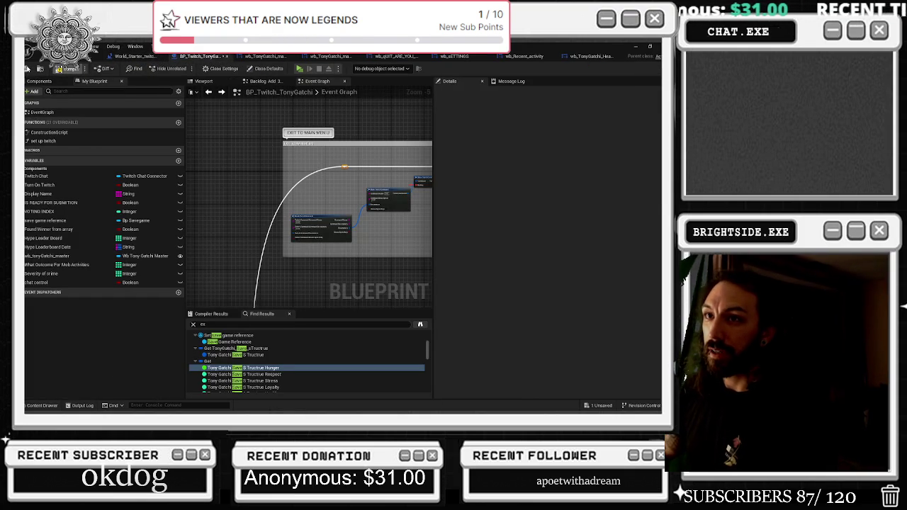
click(264, 57)
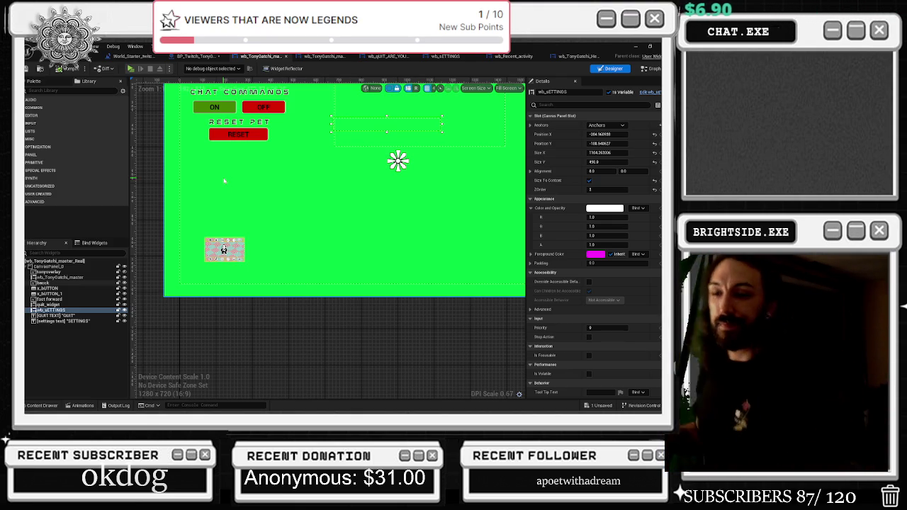
Save all modified assets from the World_Starter level, then return to the TonyGatchi master widget.
click(134, 56)
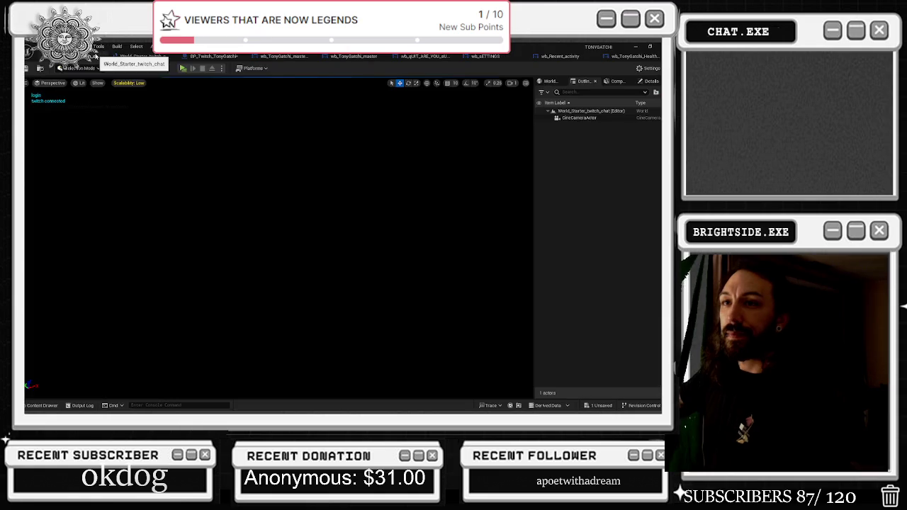
click(135, 60)
key(ctrl+shift+s)
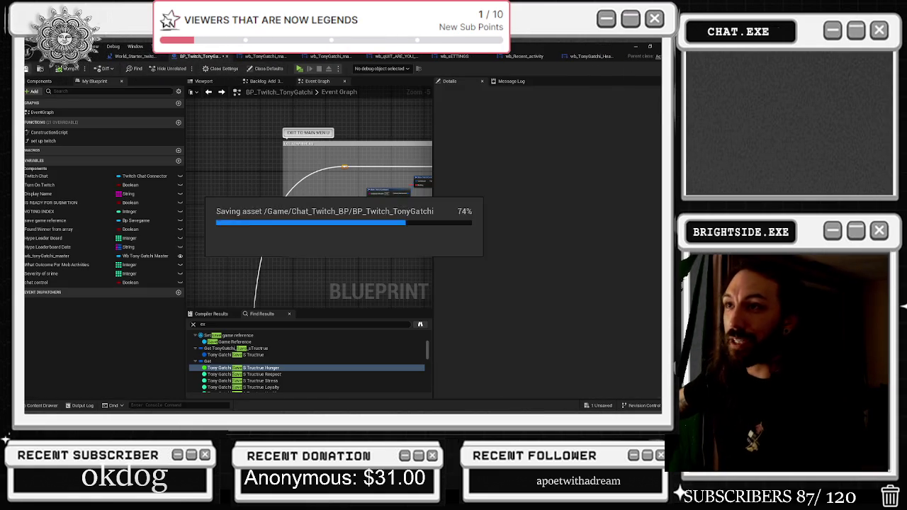
click(344, 56)
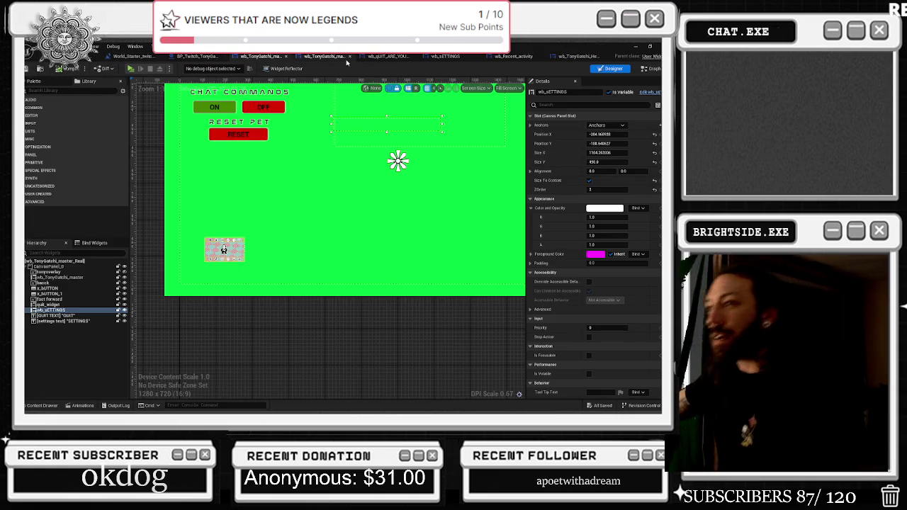
Open the master widget's event graph and inspect the DoOnce node and reset death event.
double_click(224, 250)
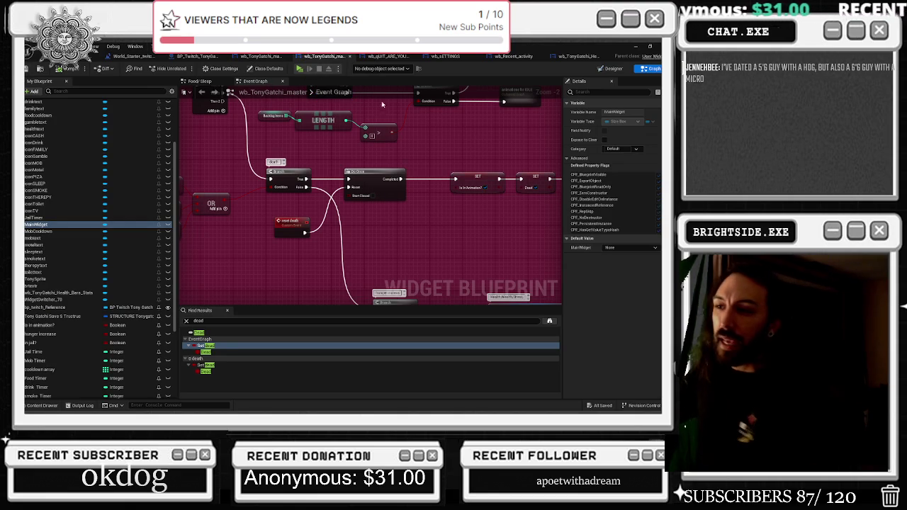
click(375, 173)
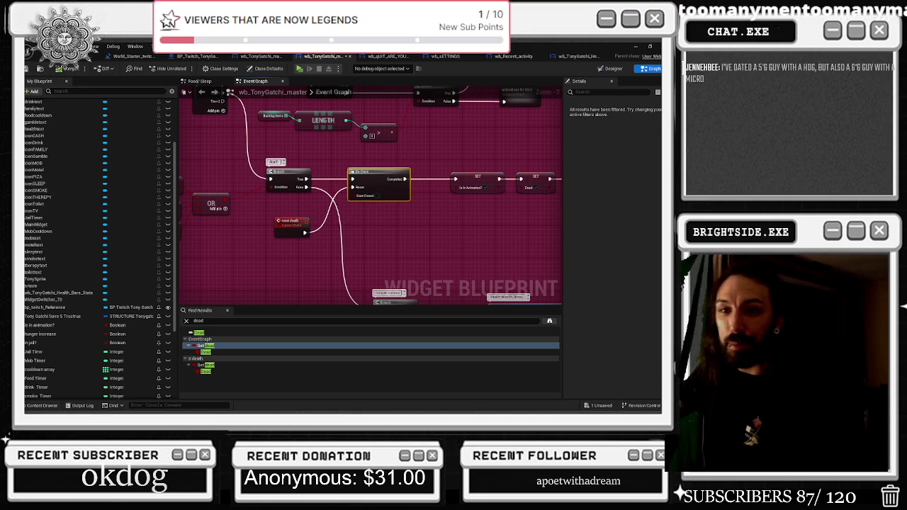
click(291, 222)
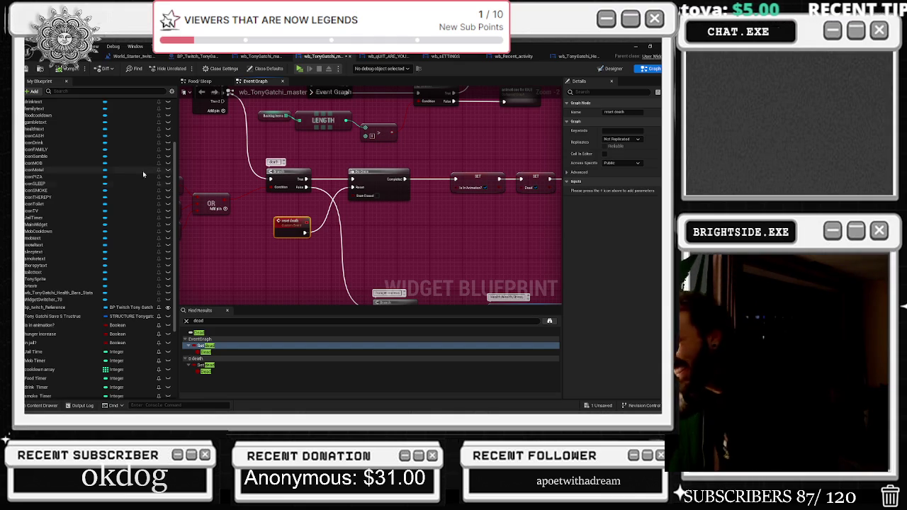
mouse_move(314, 218)
mouse_down()
mouse_move(413, 227)
mouse_move(431, 243)
mouse_up()
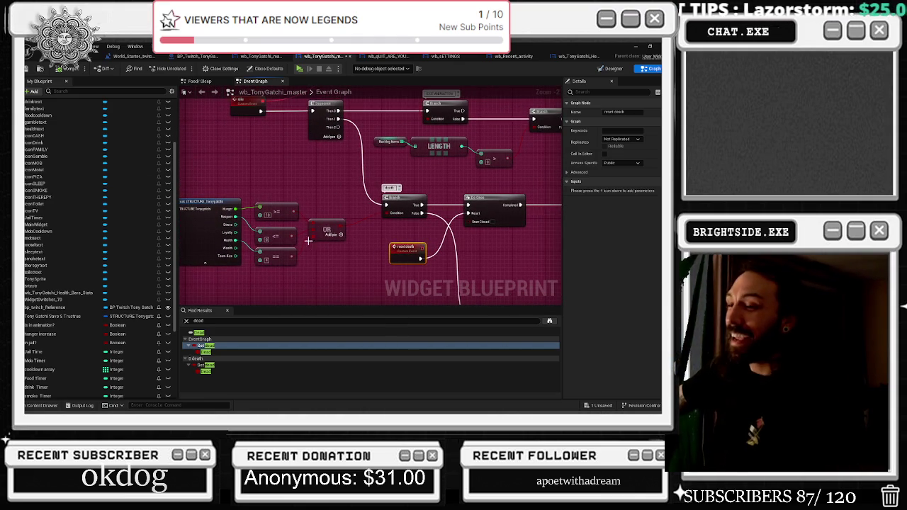
drag(279, 211, 279, 195)
click(274, 231)
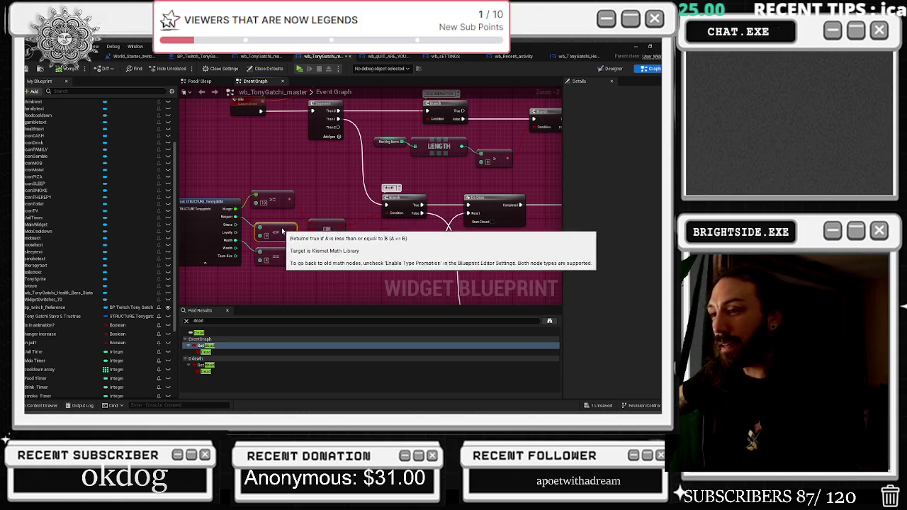
drag(341, 226, 345, 227)
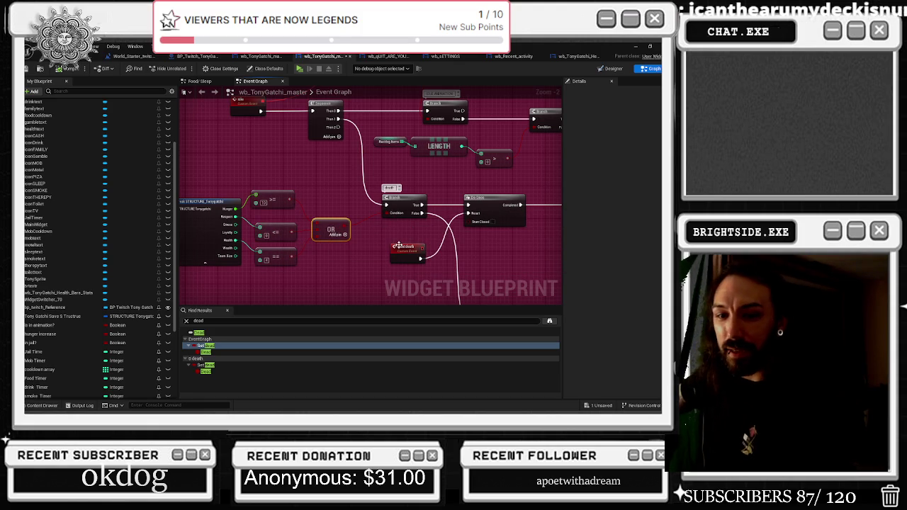
mouse_move(452, 192)
mouse_down()
mouse_move(346, 175)
mouse_move(355, 152)
mouse_up()
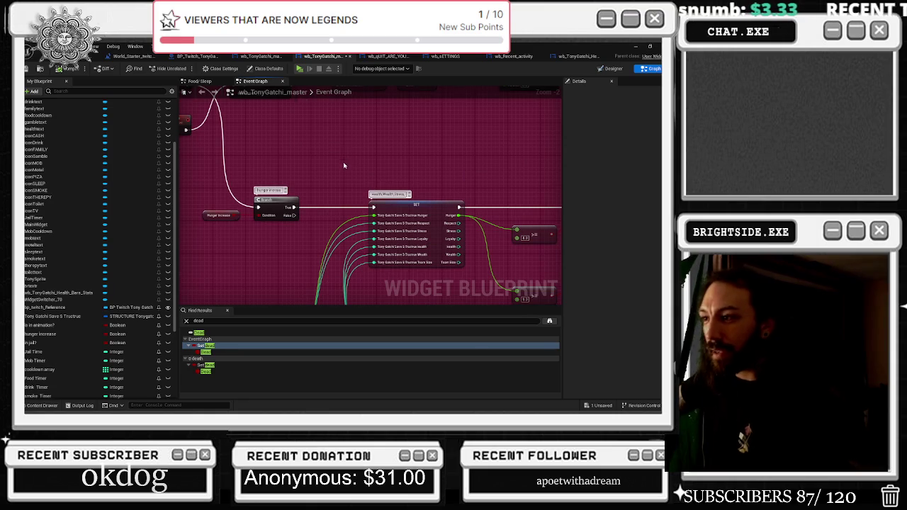
scroll(344, 162, down, 4)
drag(315, 210, 384, 167)
scroll(221, 211, up, 4)
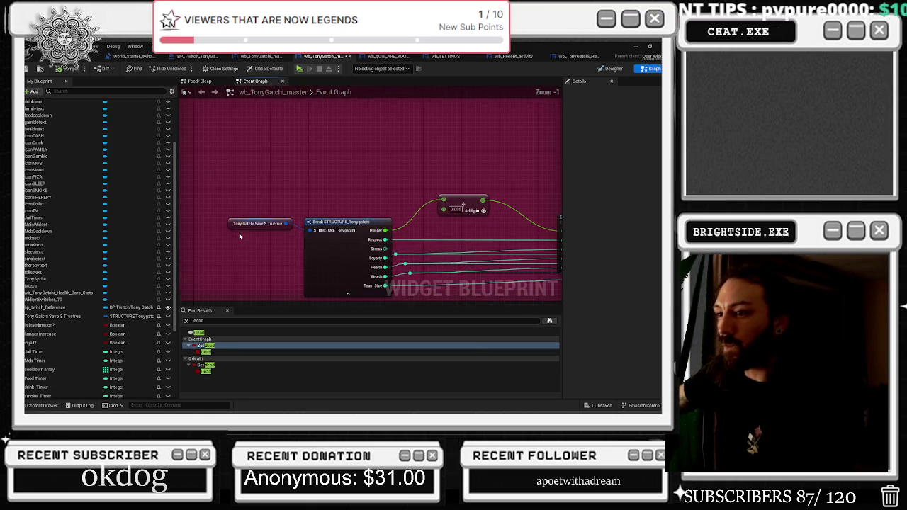
scroll(234, 157, down, 8)
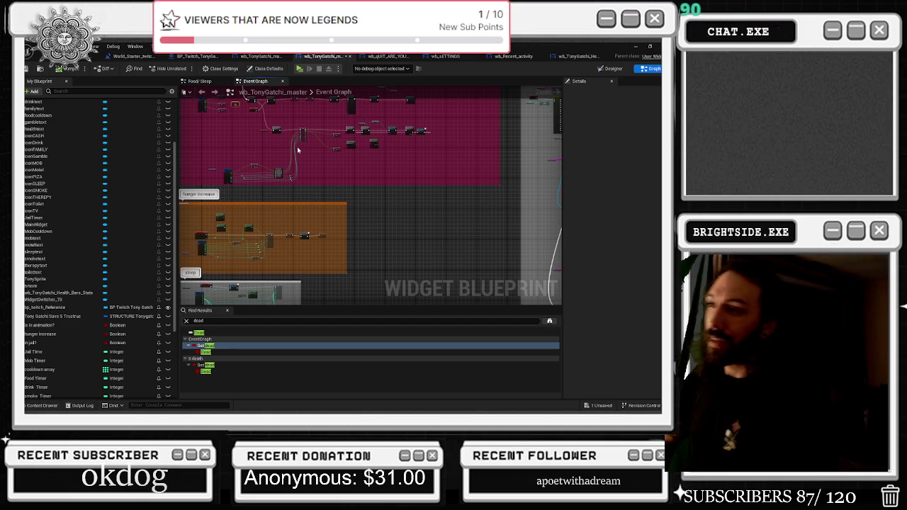
Move the upper >= node, the Select node and the Append node slightly lower.
scroll(361, 115, up, 6)
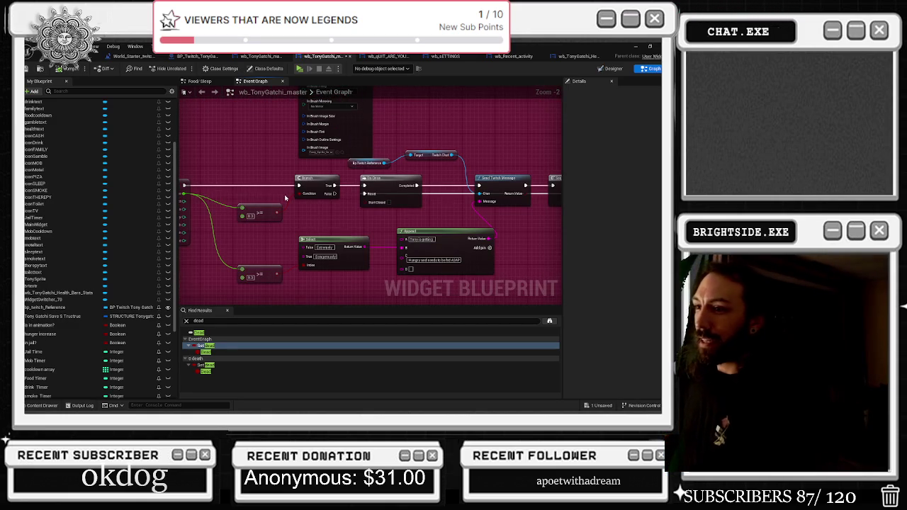
drag(261, 208, 256, 243)
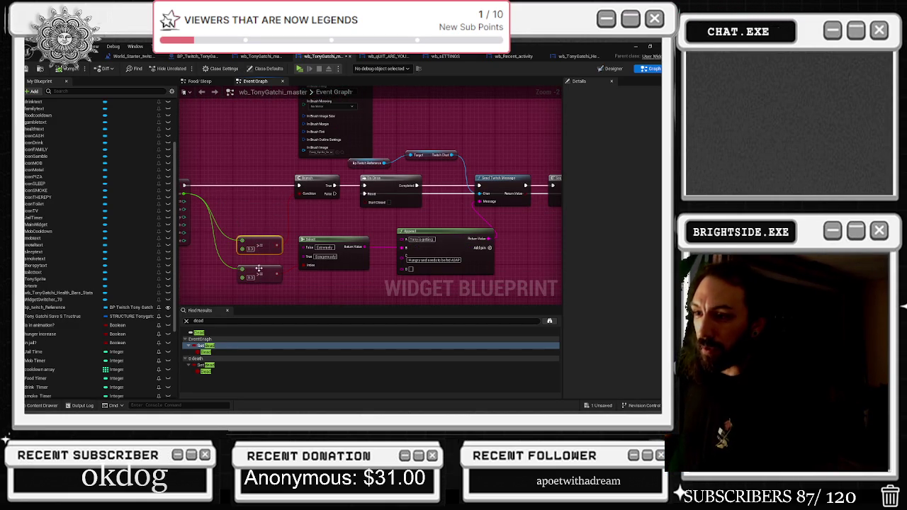
mouse_move(342, 244)
mouse_down()
mouse_move(336, 251)
mouse_move(349, 247)
mouse_up()
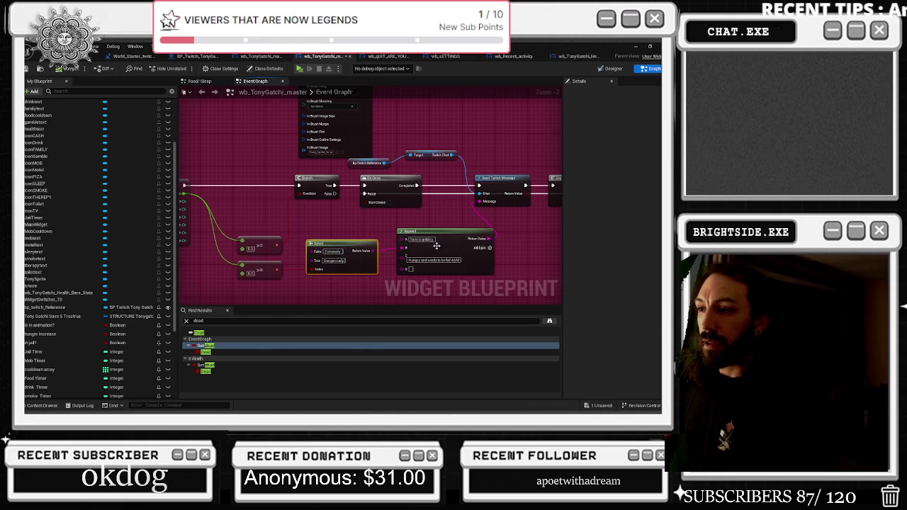
drag(435, 245, 435, 253)
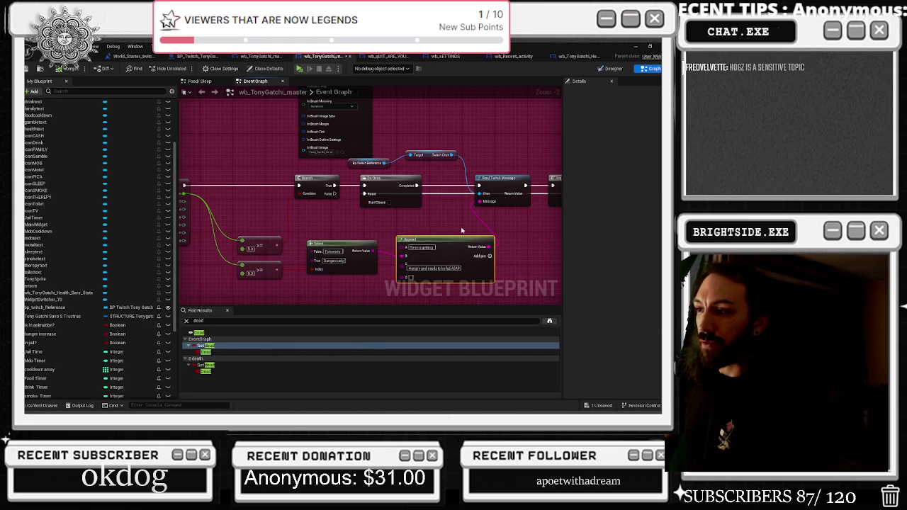
Shift the Send Twitch Message, Sequence, Delay, Twitch Chat getter and bp Twitch Reference nodes right.
drag(275, 164, 429, 220)
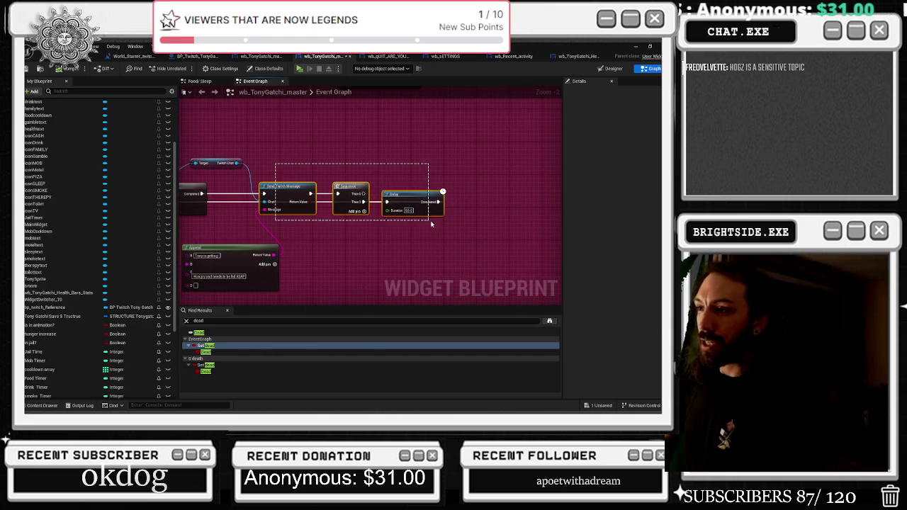
drag(351, 188, 381, 187)
drag(269, 153, 365, 176)
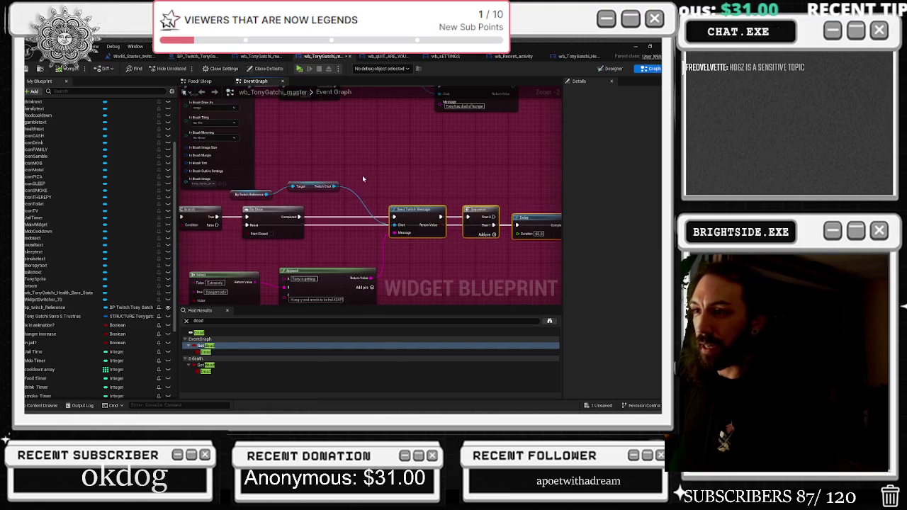
drag(313, 186, 358, 195)
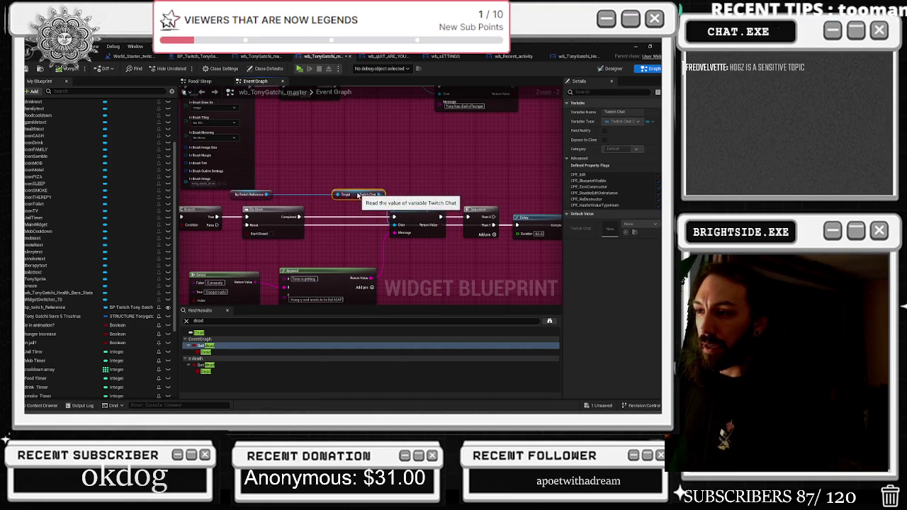
mouse_move(256, 195)
mouse_down()
mouse_move(306, 168)
mouse_move(310, 178)
mouse_up()
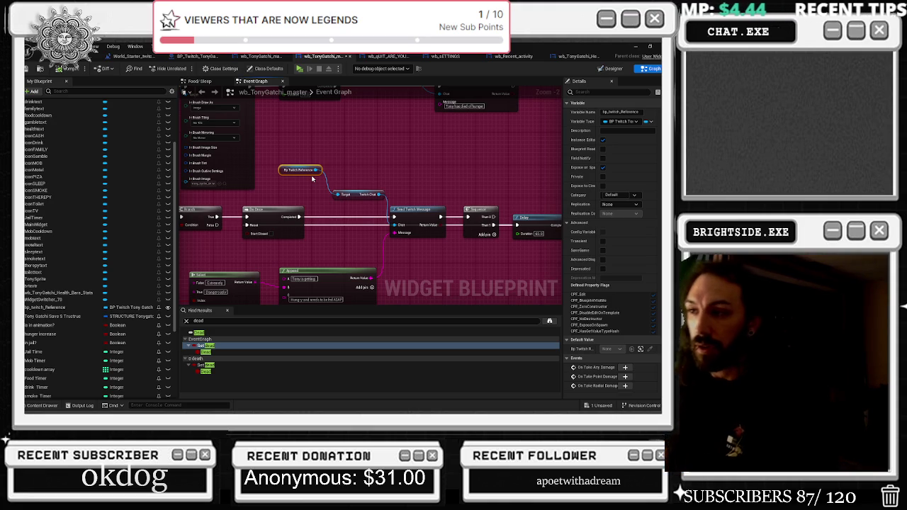
Review the rearranged graph around the grey comment group, then go to the World_Starter level editor.
mouse_move(290, 227)
mouse_down()
mouse_move(312, 212)
mouse_move(303, 260)
mouse_move(374, 201)
mouse_up()
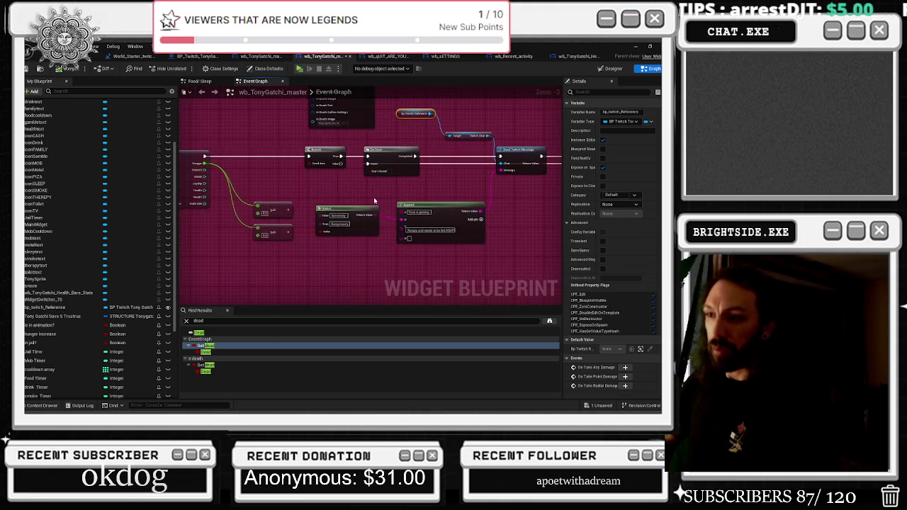
click(358, 237)
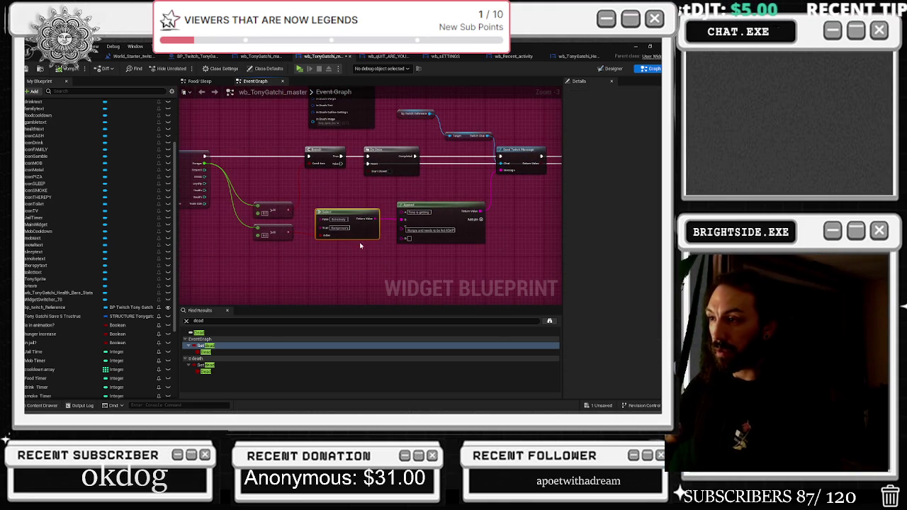
scroll(312, 255, down, 6)
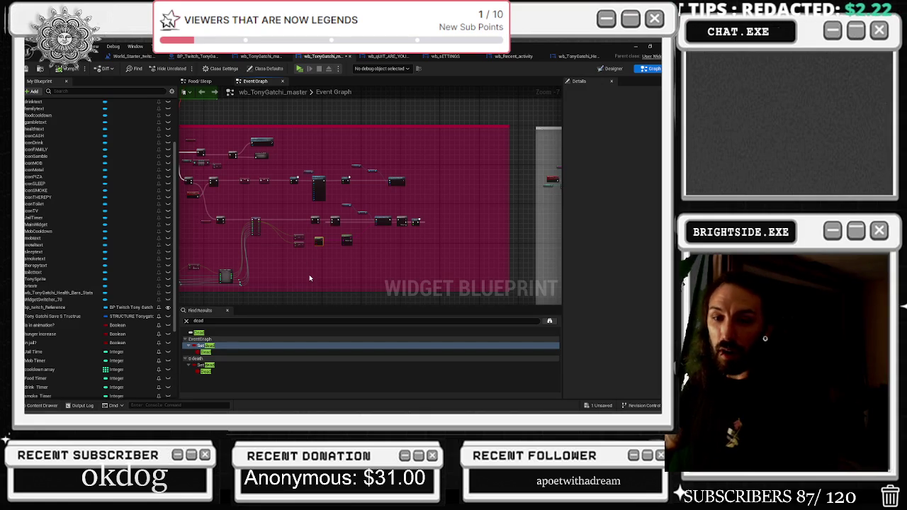
drag(333, 185, 358, 205)
scroll(358, 205, up, 3)
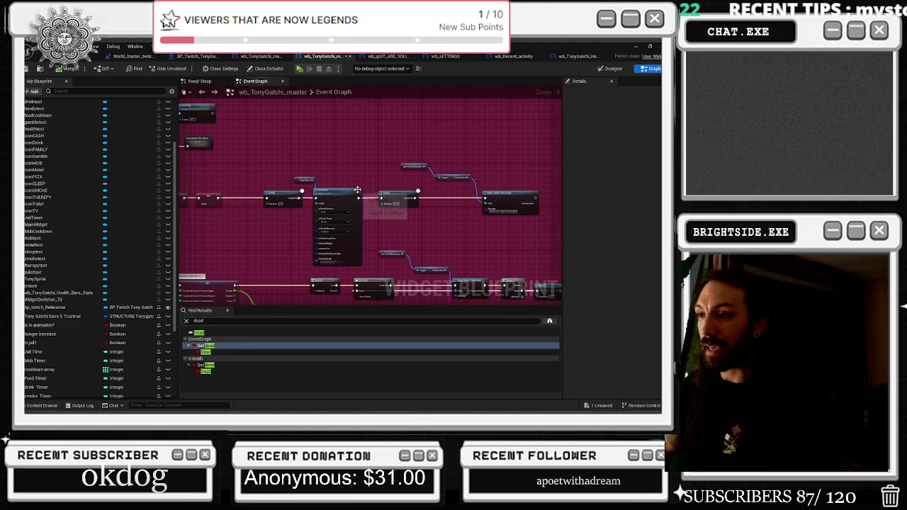
scroll(370, 191, down, 7)
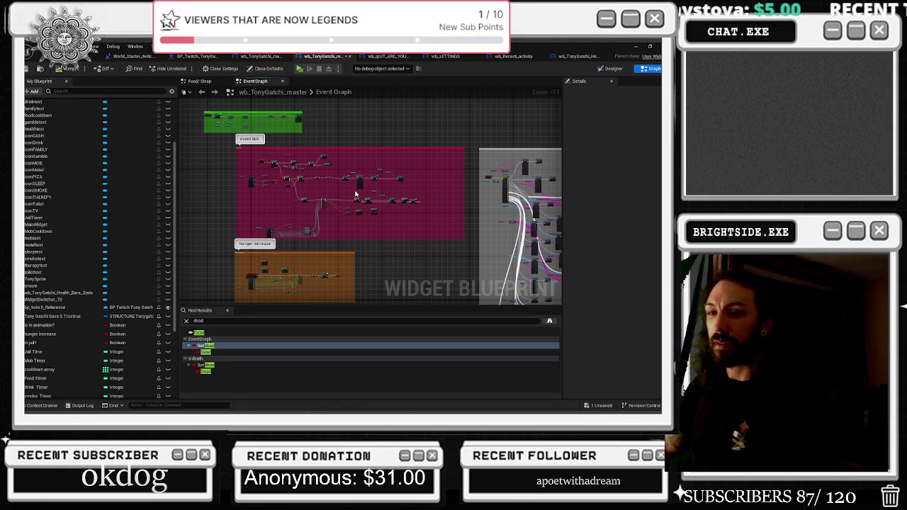
mouse_move(496, 202)
mouse_down()
mouse_move(457, 199)
mouse_move(272, 129)
mouse_move(281, 139)
mouse_up()
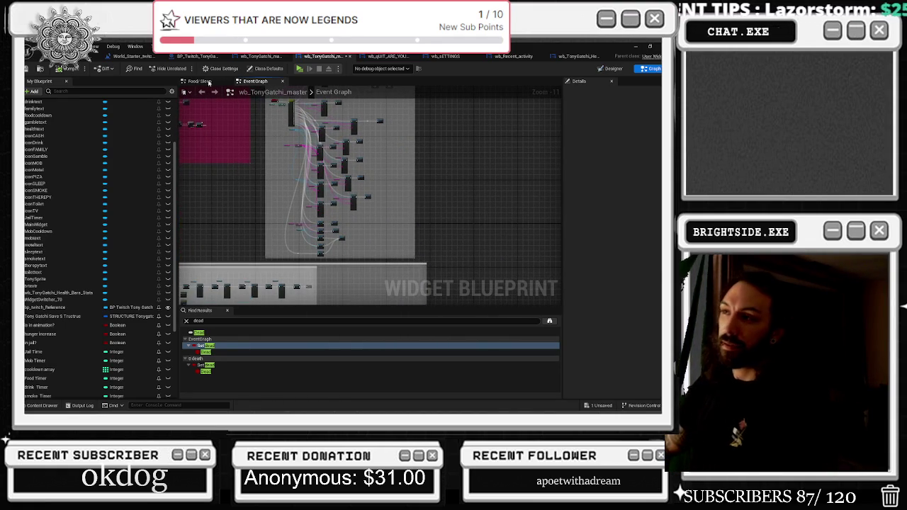
click(114, 56)
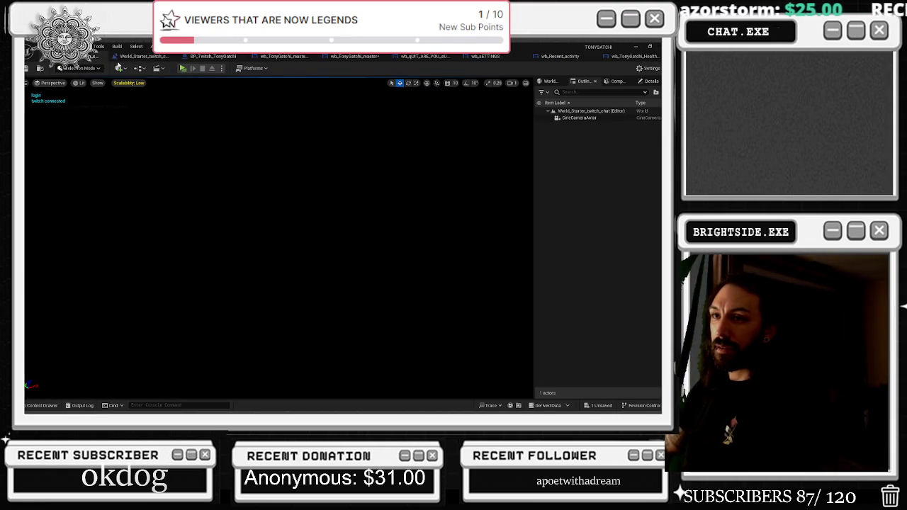
Cycle through the level blueprint, TonyGatchi, quit and settings tabs to wb_Recent_activity's Designer view.
click(145, 56)
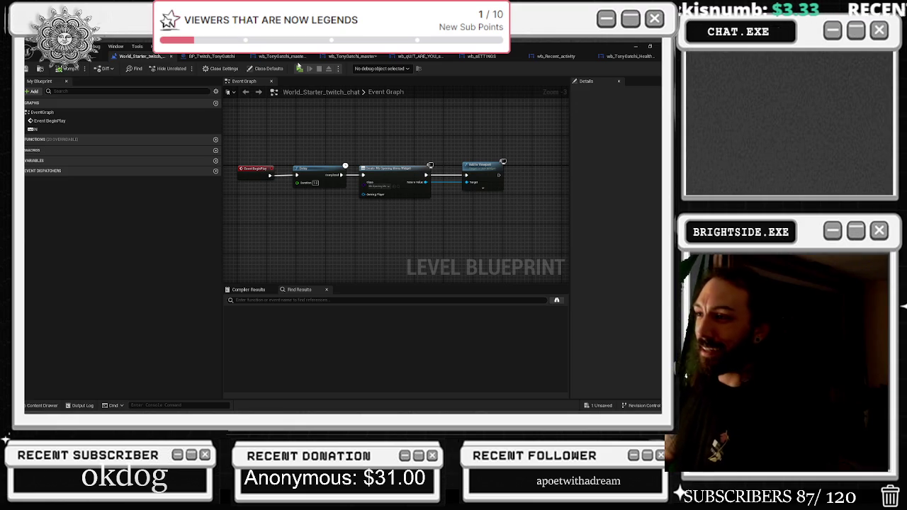
click(212, 56)
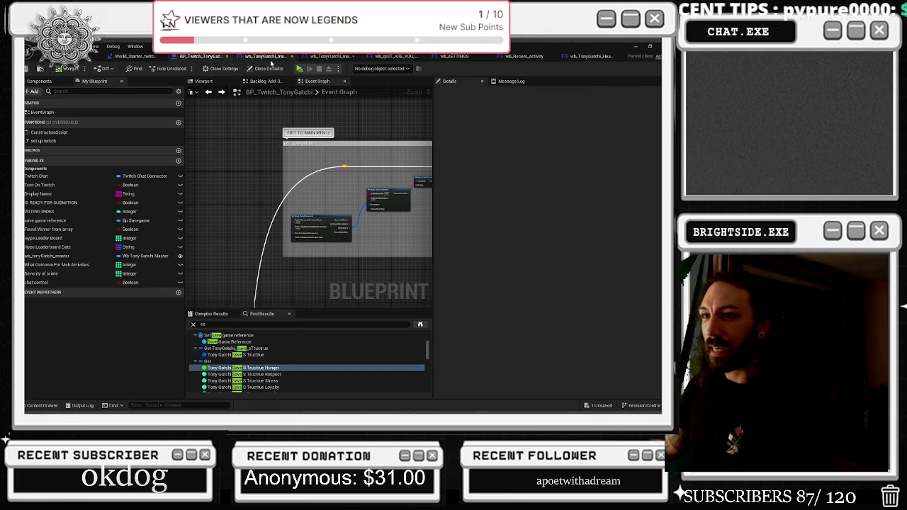
click(263, 56)
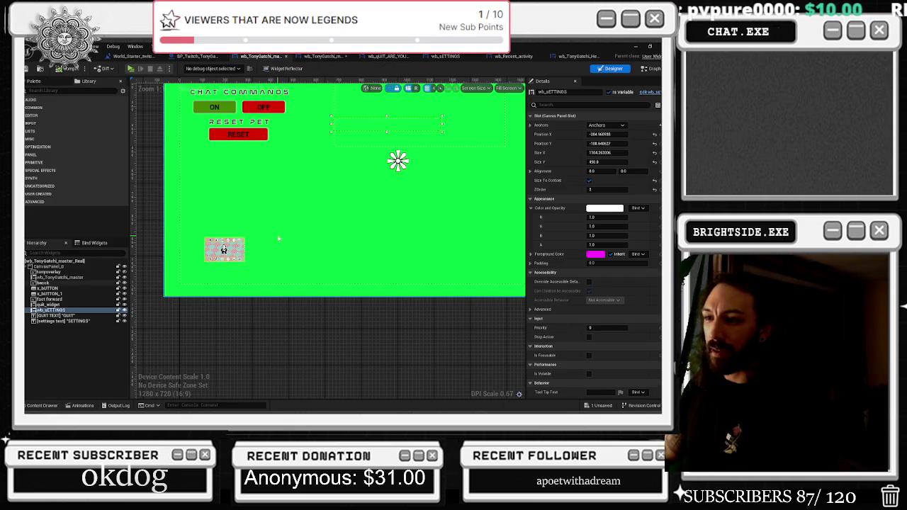
click(320, 58)
click(388, 56)
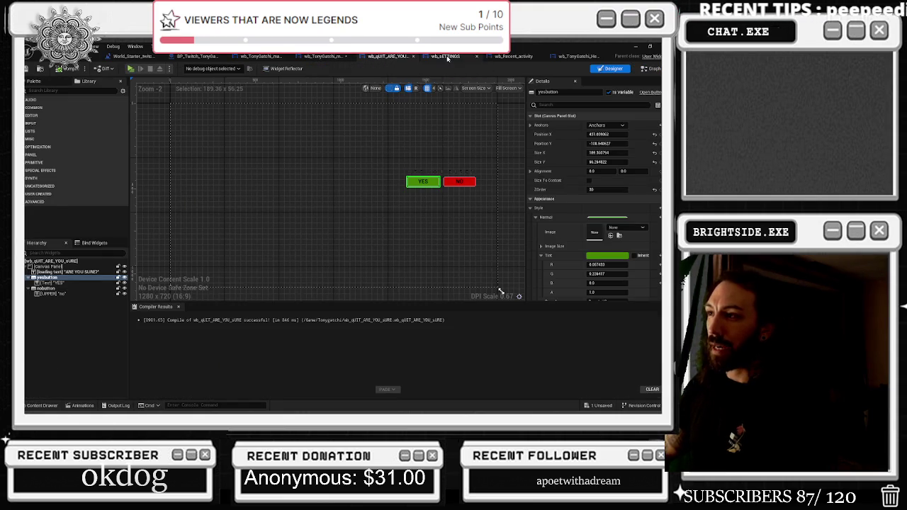
click(447, 56)
click(505, 56)
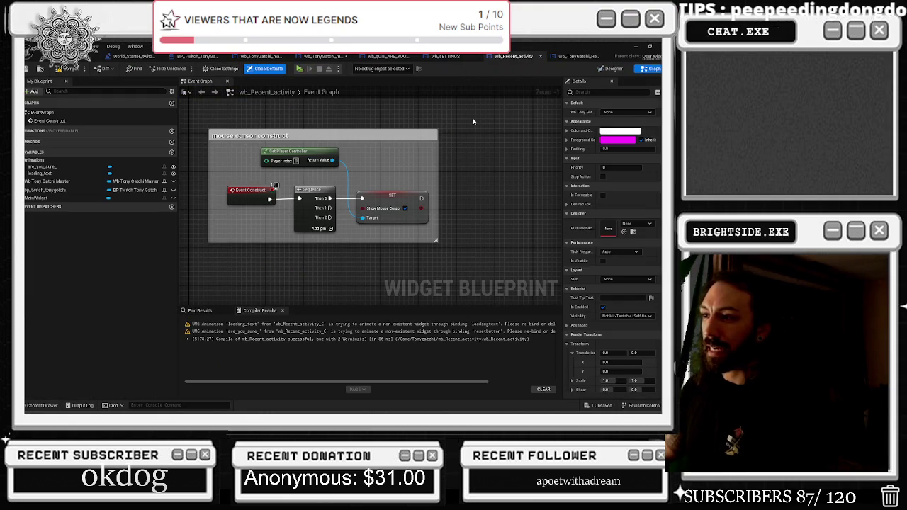
click(613, 69)
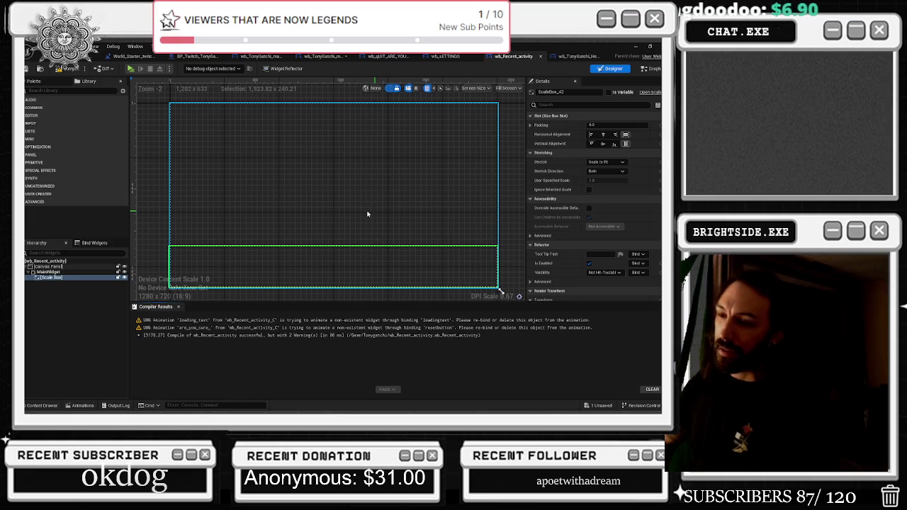
Add a rich text block from the palette into the Scale Box and centre-justify its text.
click(71, 90)
text(TEXT)
drag(36, 114, 333, 267)
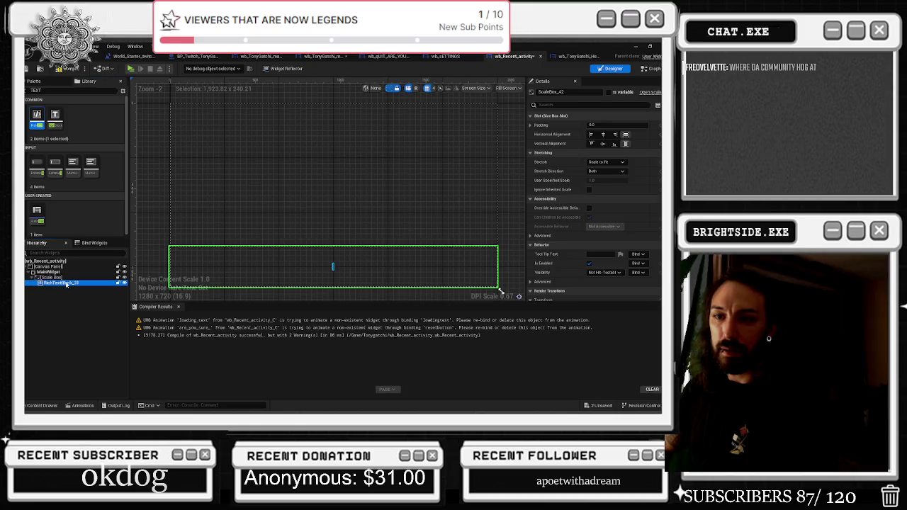
click(613, 153)
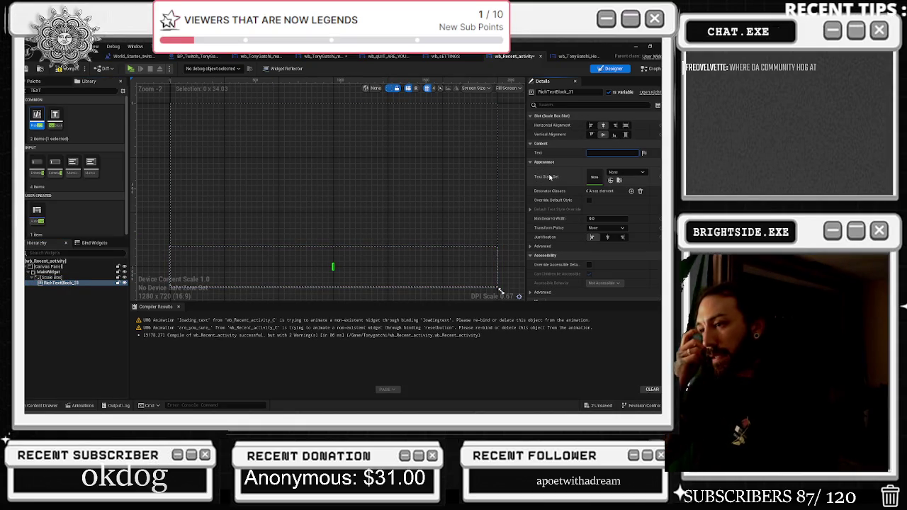
click(607, 237)
Expand the rich text block's advanced text wrapping options in the Details panel.
scroll(631, 234, down, 3)
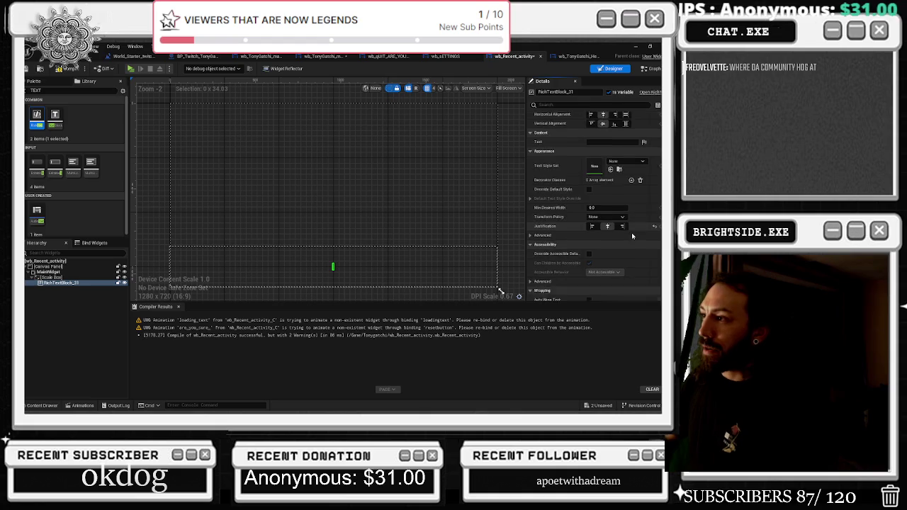
scroll(658, 248, down, 2)
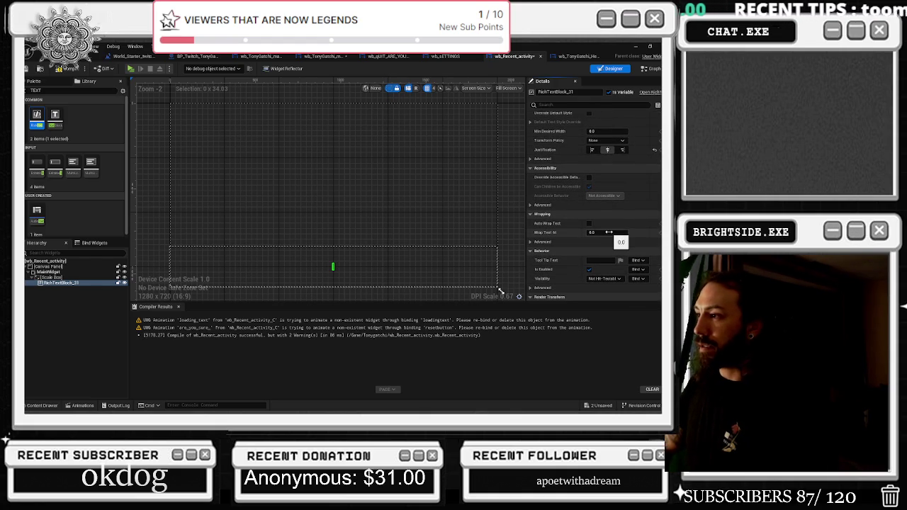
click(577, 240)
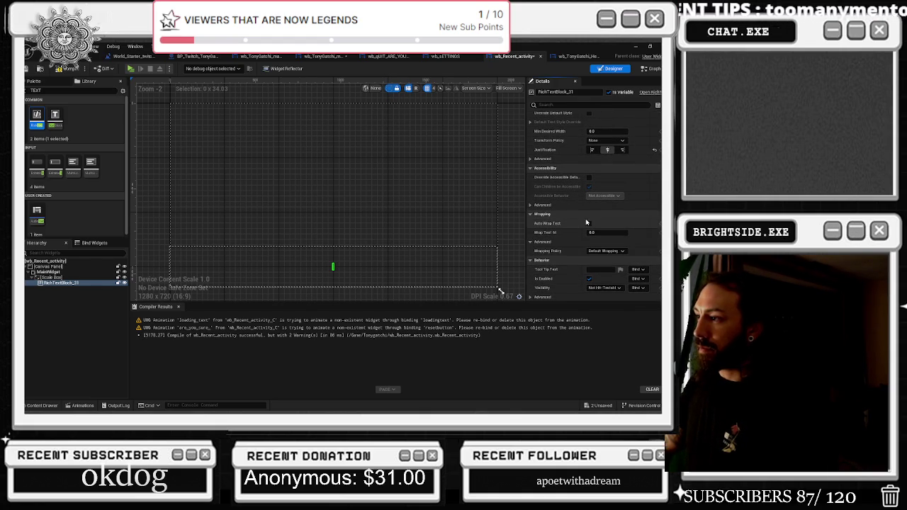
scroll(592, 233, down, 2)
scroll(596, 229, down, 6)
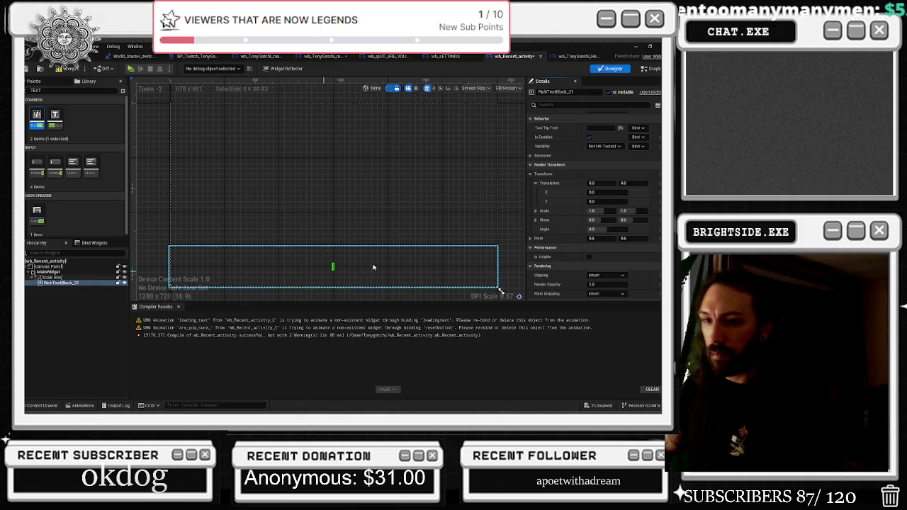
scroll(606, 248, up, 1)
scroll(608, 253, up, 8)
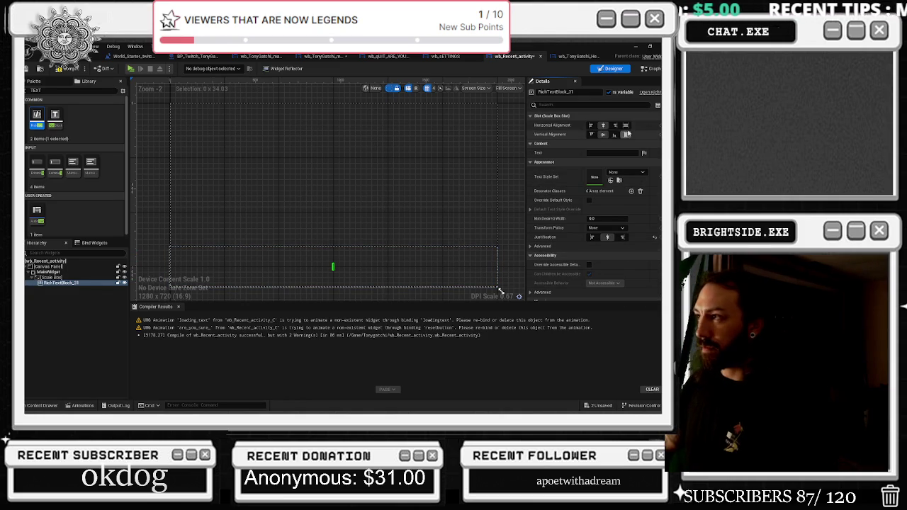
Set the rich text block's slot to Fill Vertical and Center Align Vertically.
click(626, 135)
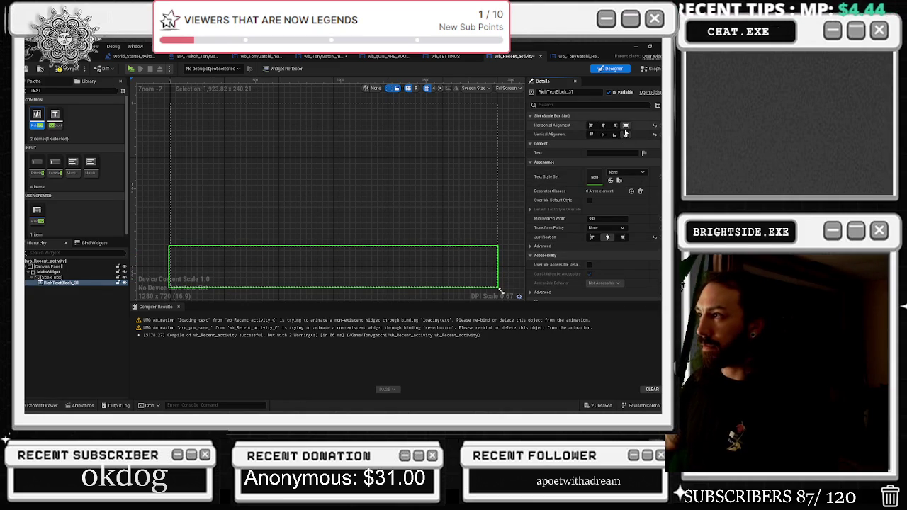
click(604, 126)
click(626, 125)
click(603, 135)
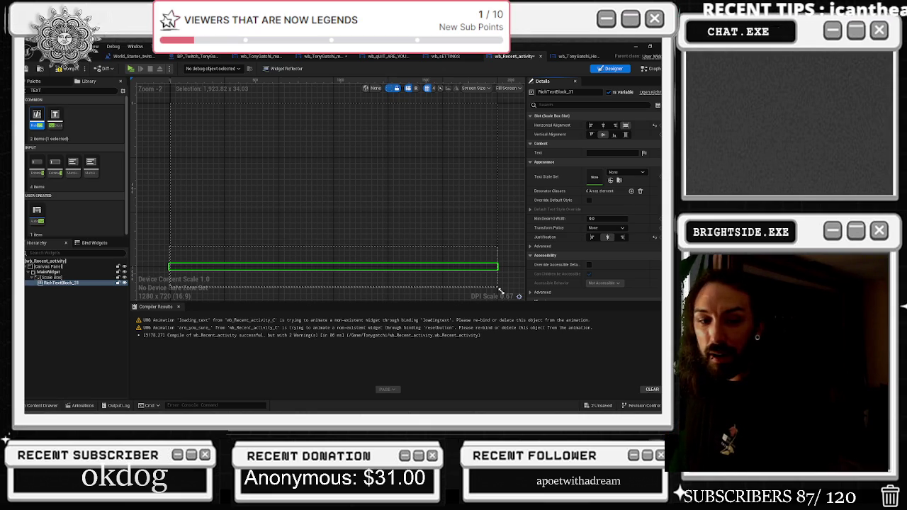
Check the browser window, then return to Unreal and start editing the rich text block's text.
key(alt+Tab)
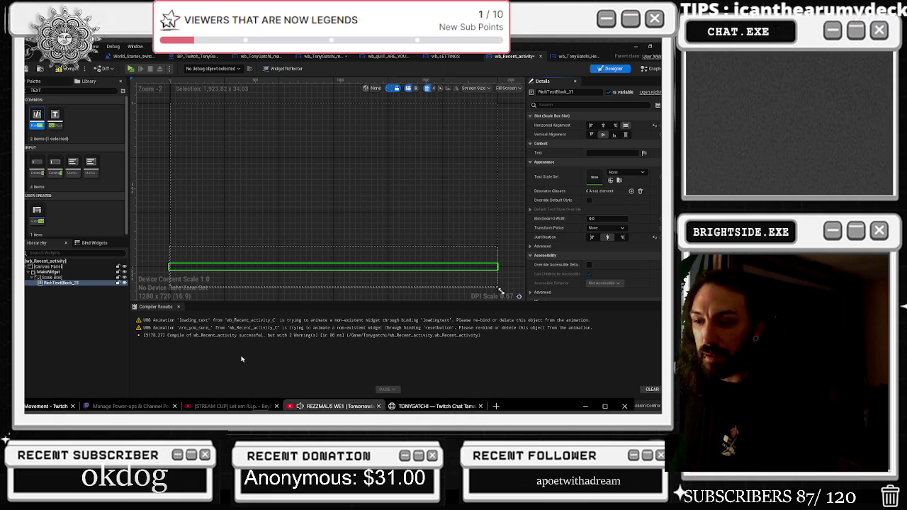
key(alt+Tab)
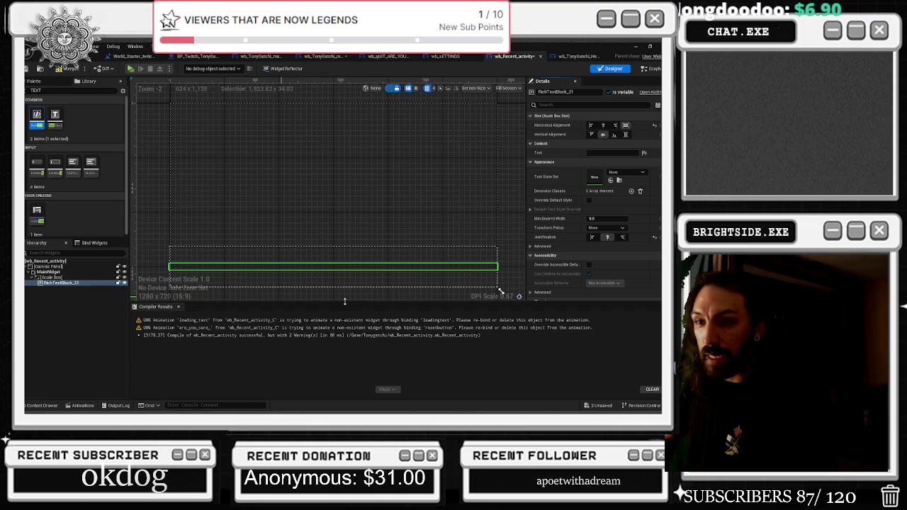
click(614, 153)
Type the first recent-activity line into the rich text block and begin a new line.
text(red)
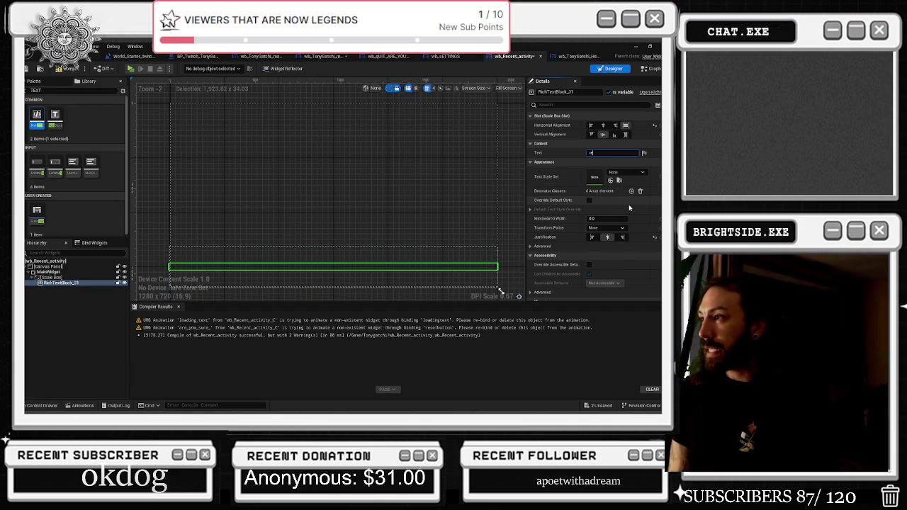
text(ent sub)
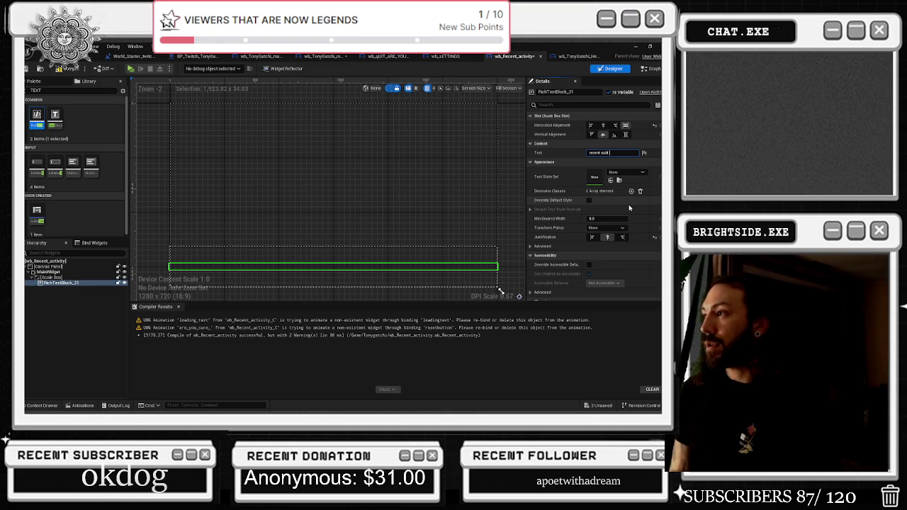
text( poop face)
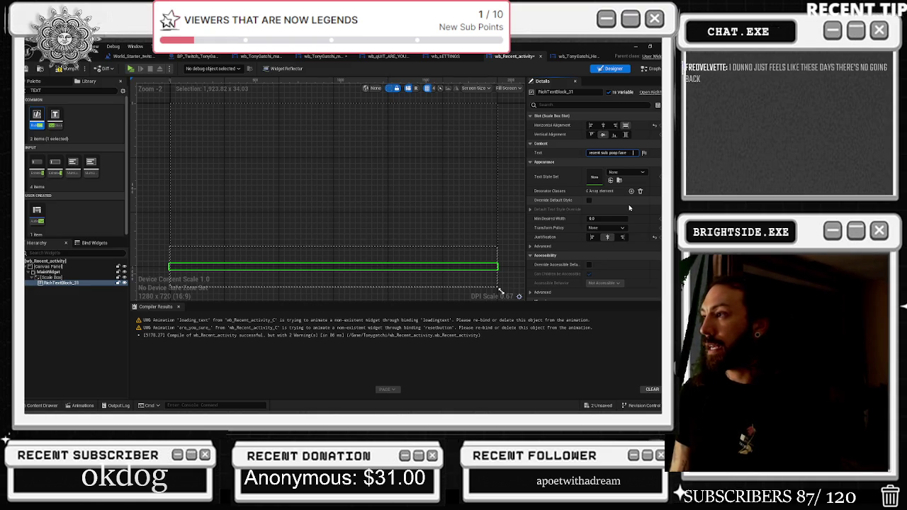
text( ugh)
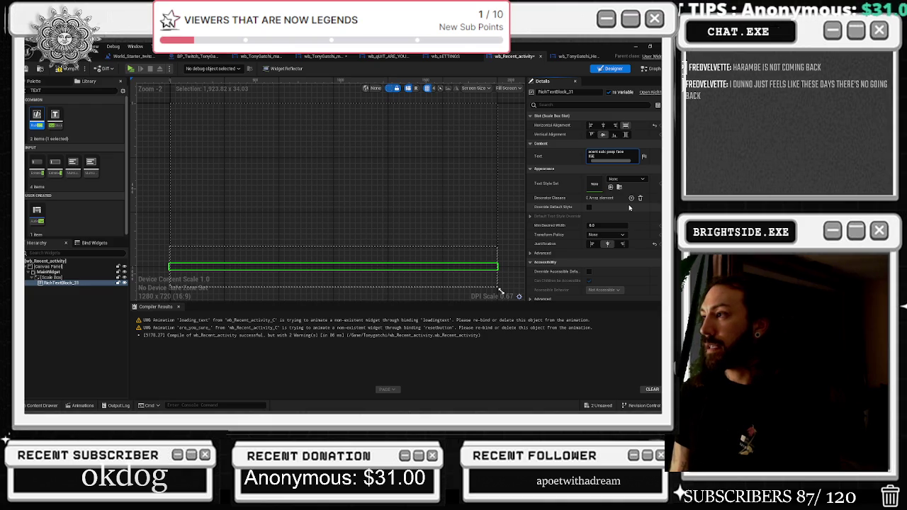
key(BackSpace)
key(shift+Return)
text(ontributor: Jarichbes)
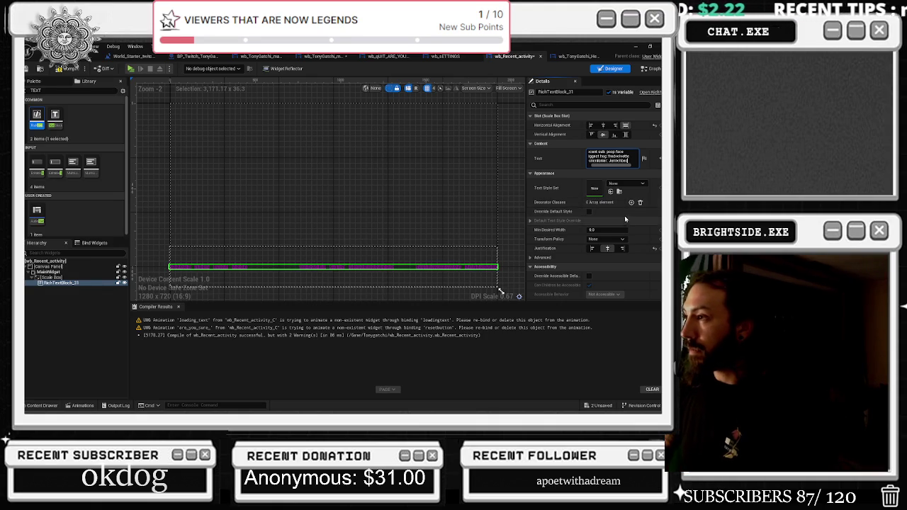
click(644, 185)
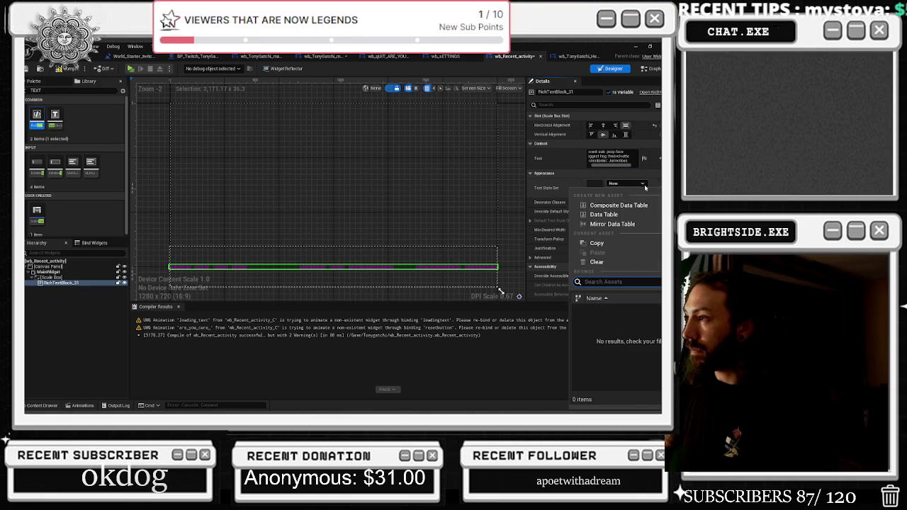
click(587, 181)
scroll(636, 262, down, 4)
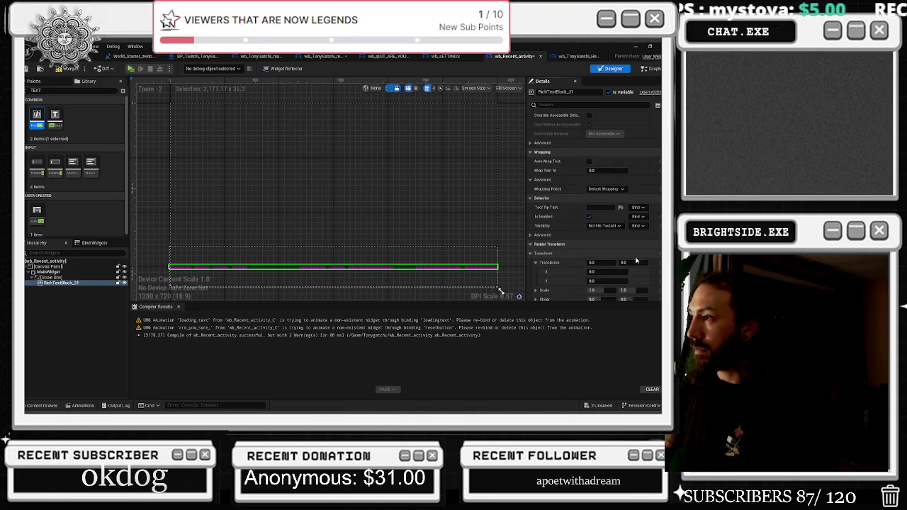
scroll(637, 261, up, 5)
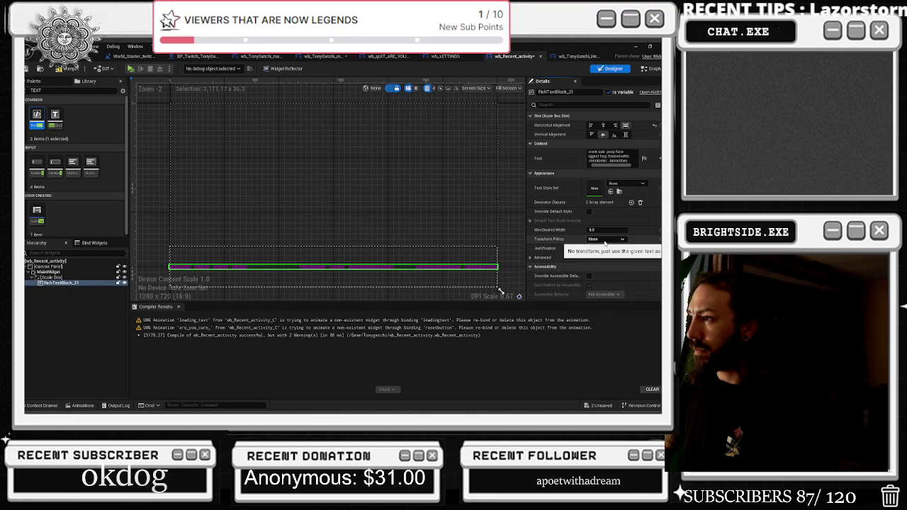
click(589, 212)
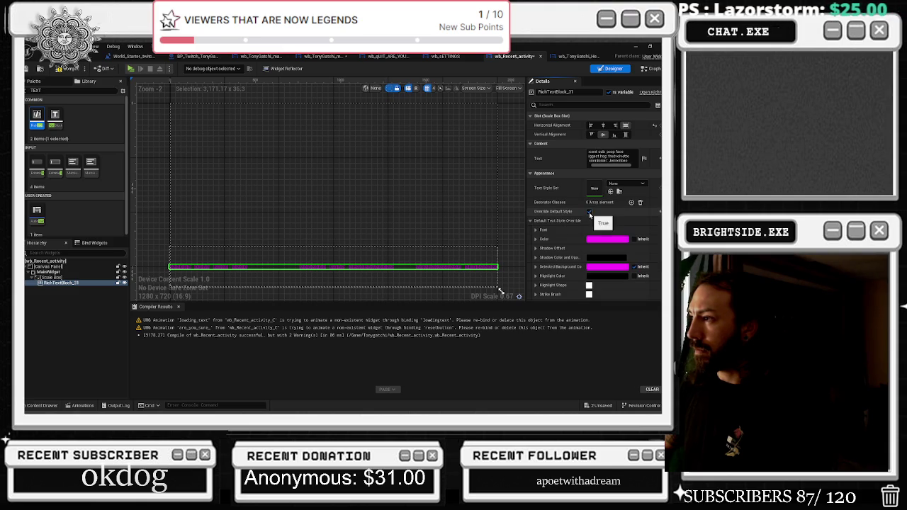
click(537, 229)
click(622, 241)
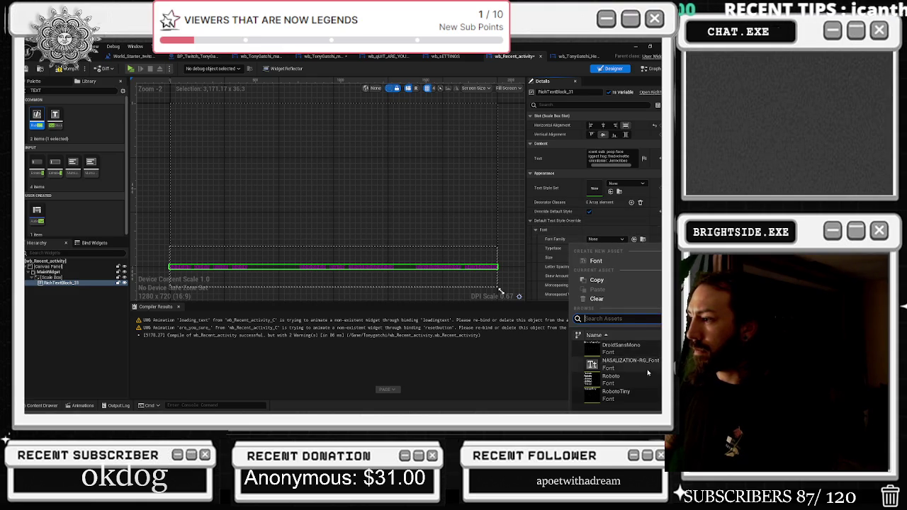
click(626, 360)
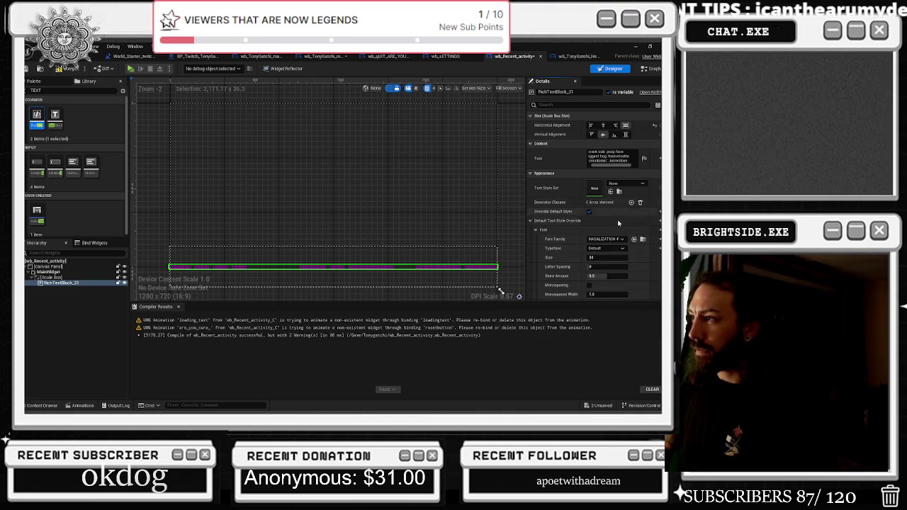
click(627, 184)
click(627, 184)
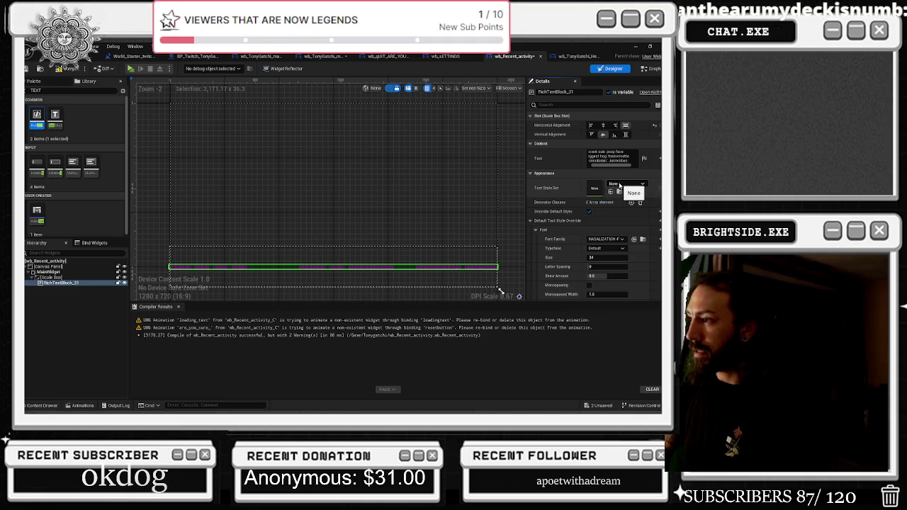
click(660, 239)
click(660, 212)
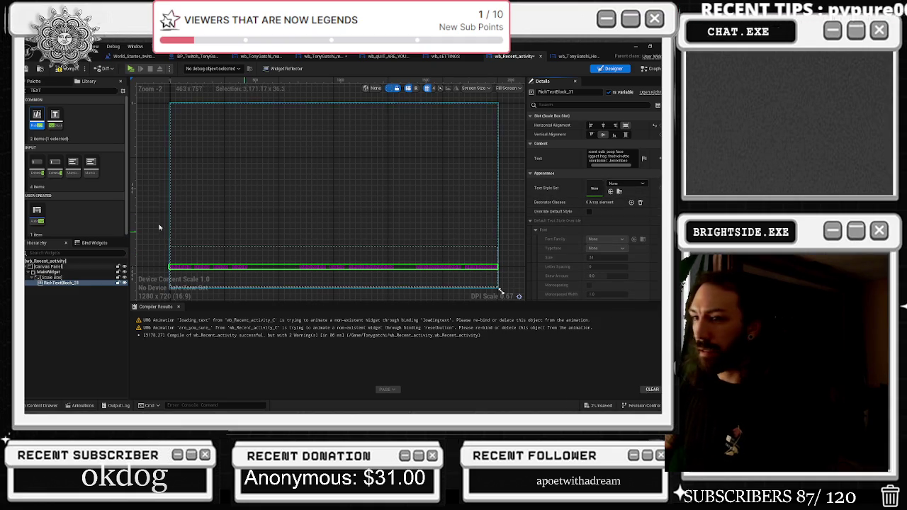
click(608, 157)
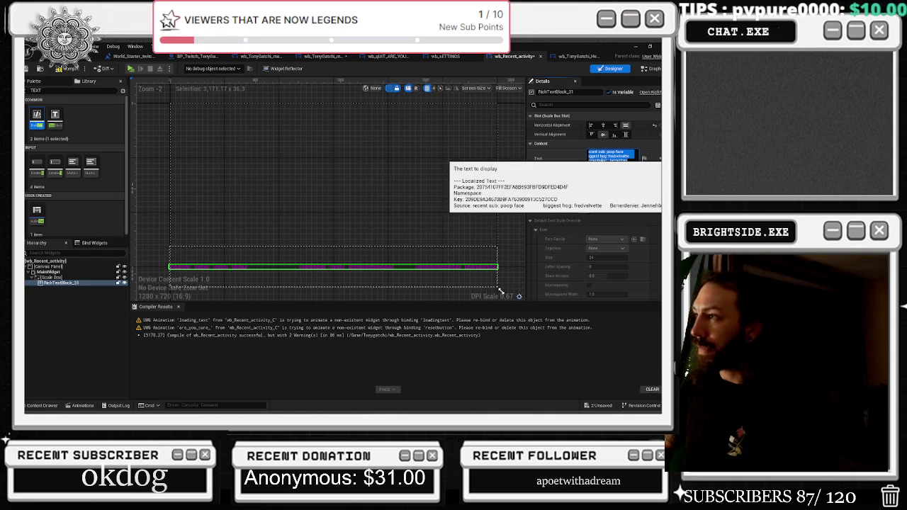
click(61, 282)
Replace the rich text block with a new Text block filling the Scale Box horizontally.
key(Delete)
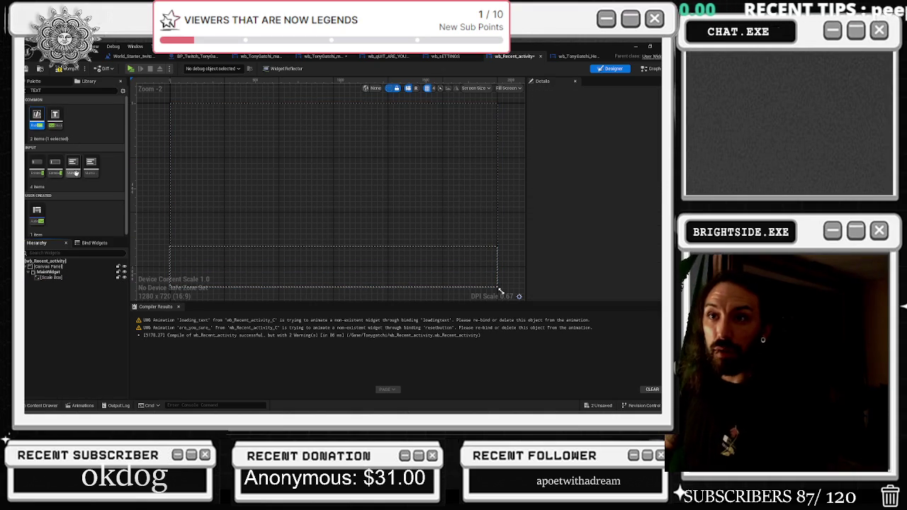
mouse_move(55, 114)
mouse_down()
mouse_move(75, 194)
mouse_move(83, 300)
mouse_move(333, 266)
mouse_up()
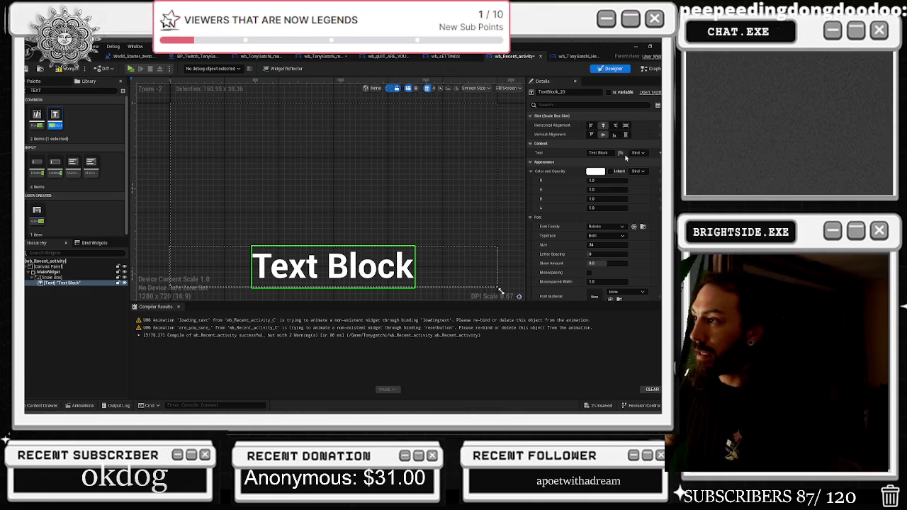
click(627, 126)
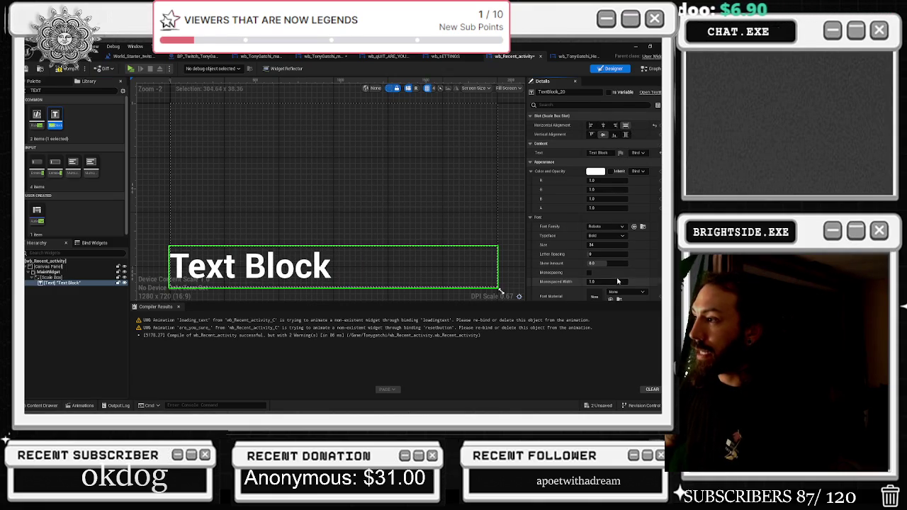
Give the text font size 15 and Center justification, then paste in the recent activity lines.
scroll(595, 205, down, 1)
click(607, 233)
text(1)
text(5)
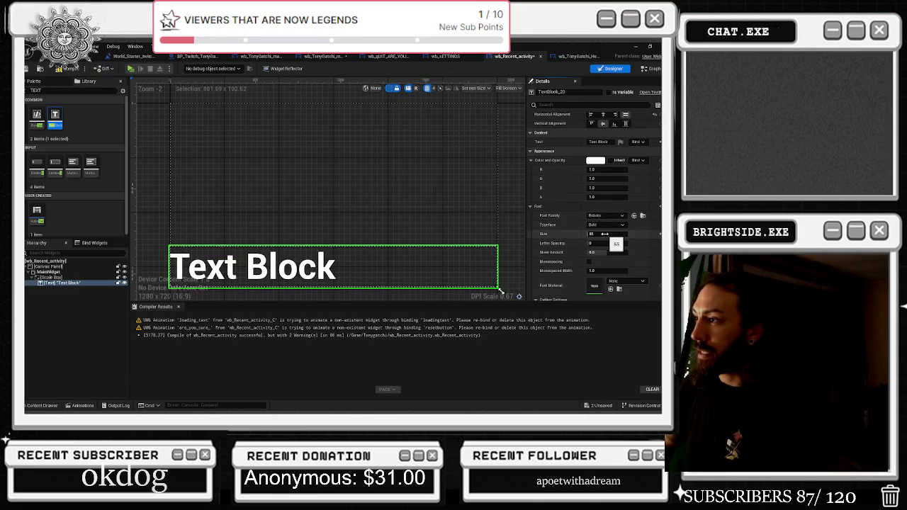
scroll(626, 256, down, 5)
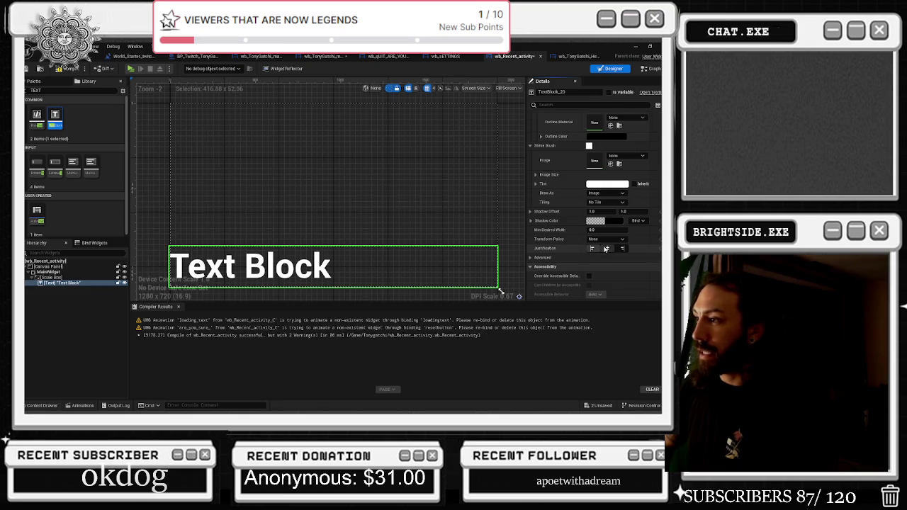
click(608, 248)
scroll(613, 213, up, 5)
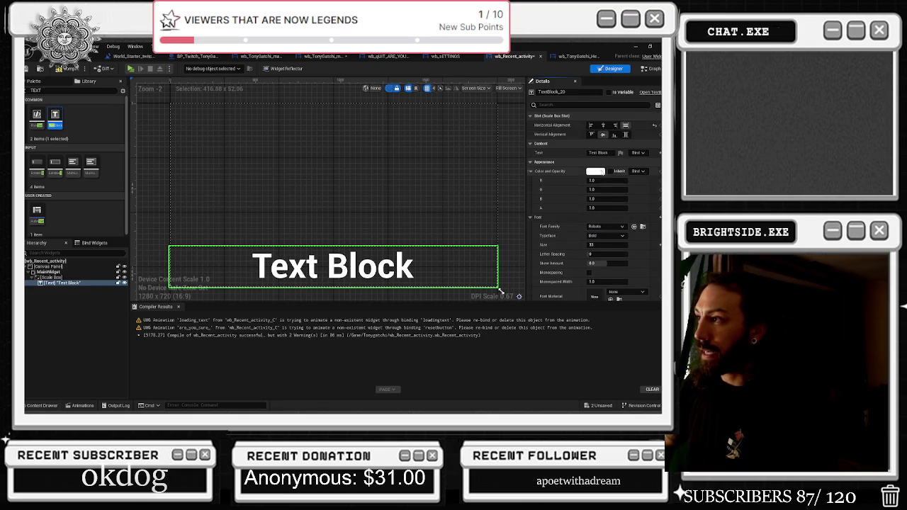
click(607, 158)
key(ctrl+v)
click(565, 161)
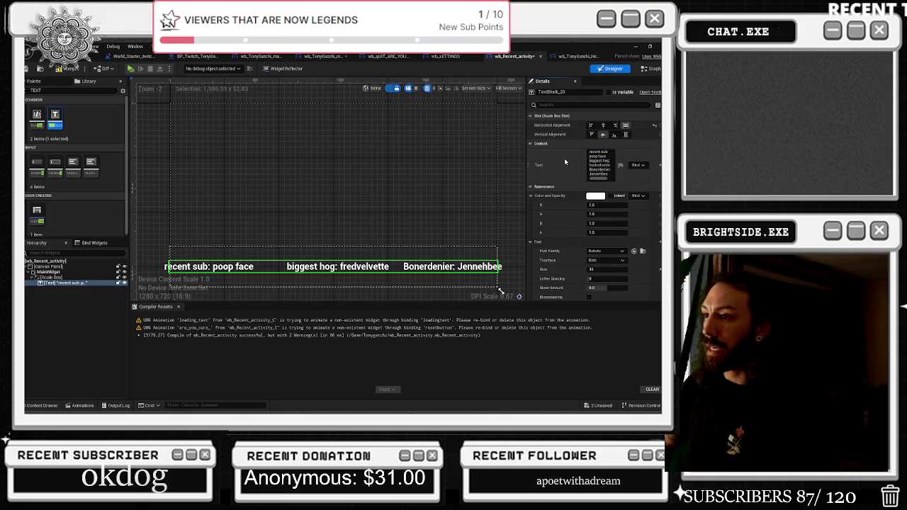
Edit the text block's Text content, selecting the recent sub entry and inserting a line break.
scroll(410, 270, up, 2)
scroll(410, 270, down, 1)
scroll(410, 269, up, 1)
scroll(504, 276, down, 4)
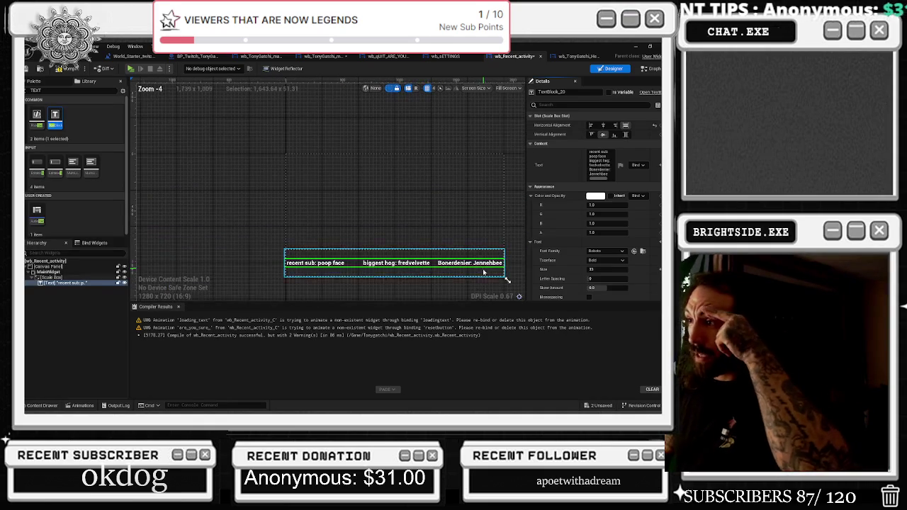
scroll(505, 276, up, 4)
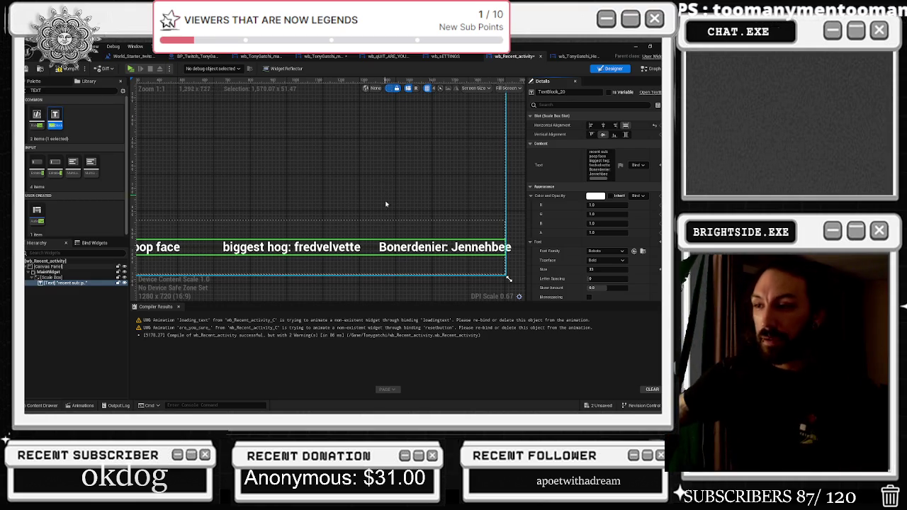
scroll(382, 188, down, 3)
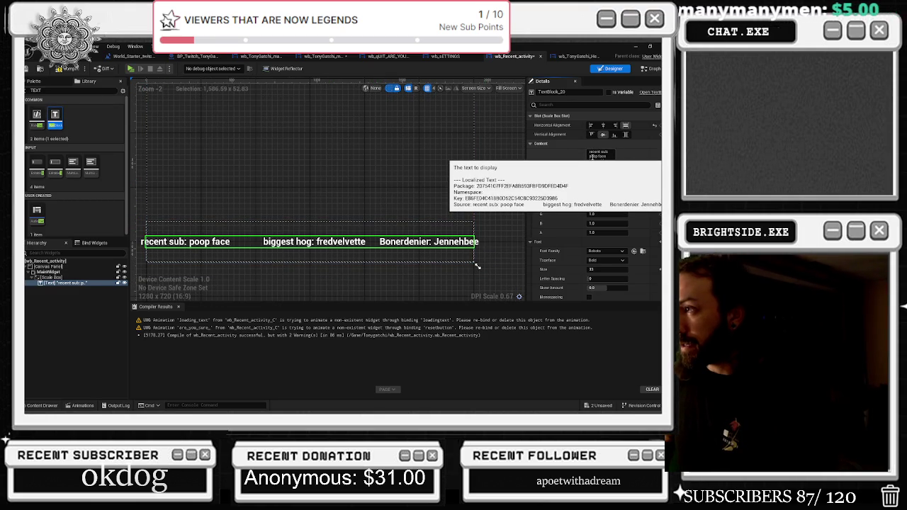
double_click(593, 156)
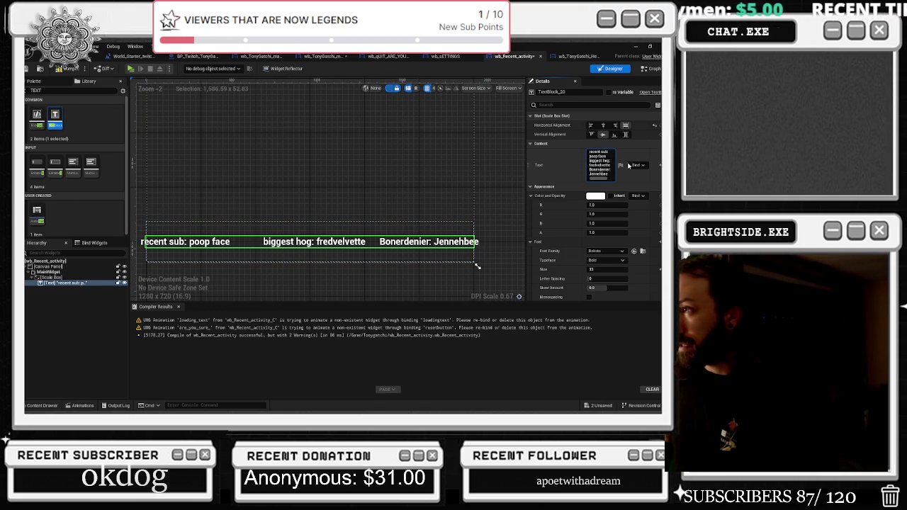
key(shift+Return)
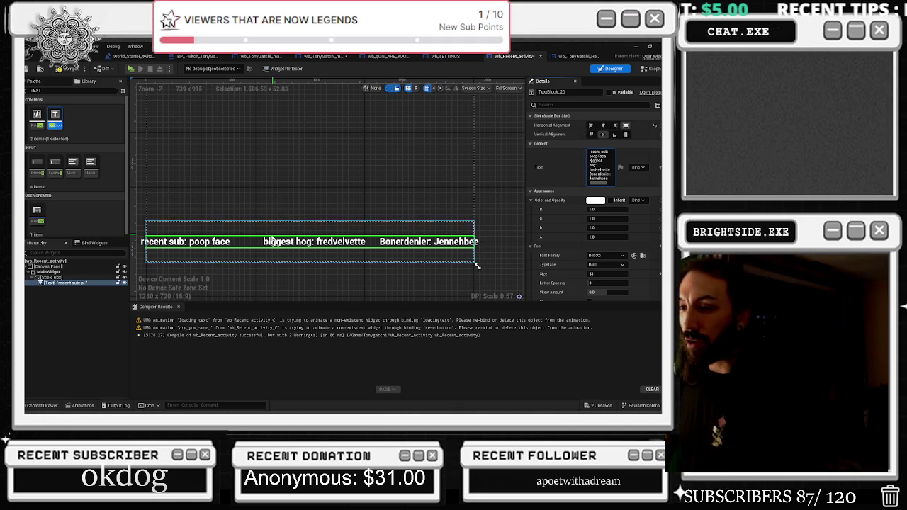
Edit the text so the entries read 'Recent sub' and 'Biggest hog' with capitals.
click(210, 232)
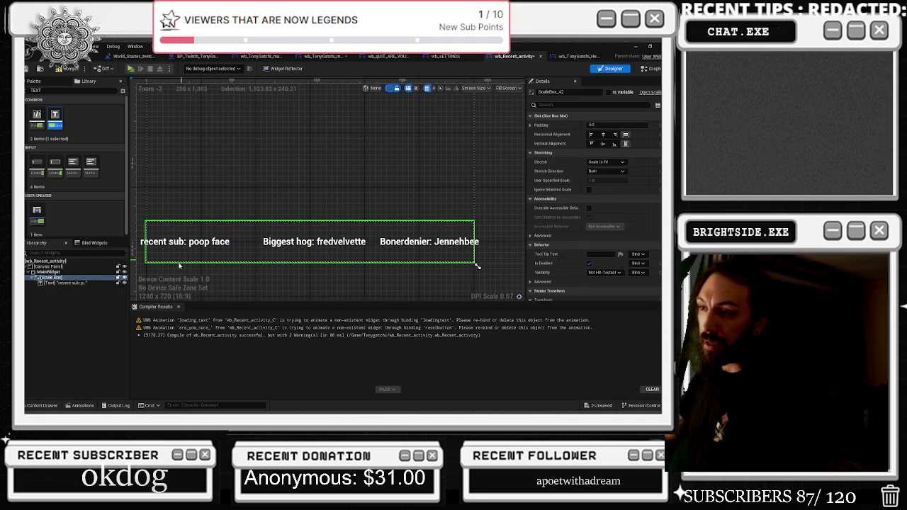
click(183, 245)
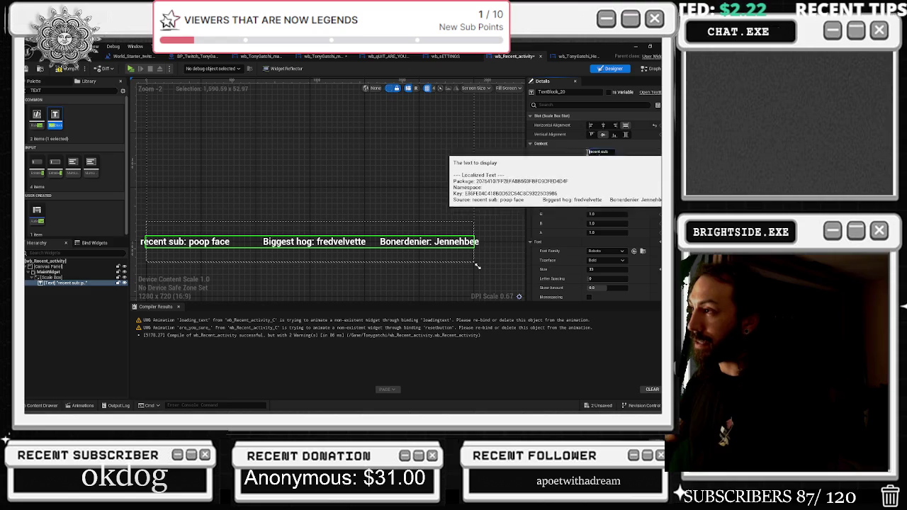
click(599, 152)
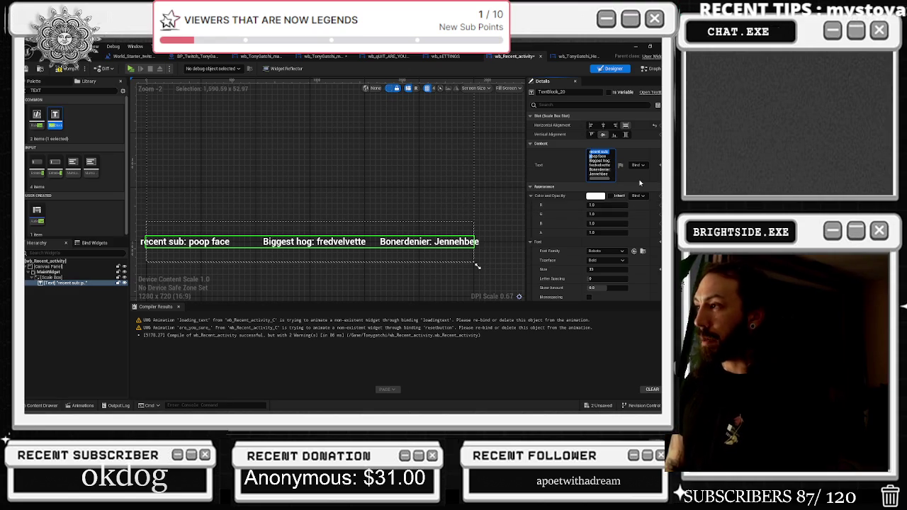
key(shift+Return)
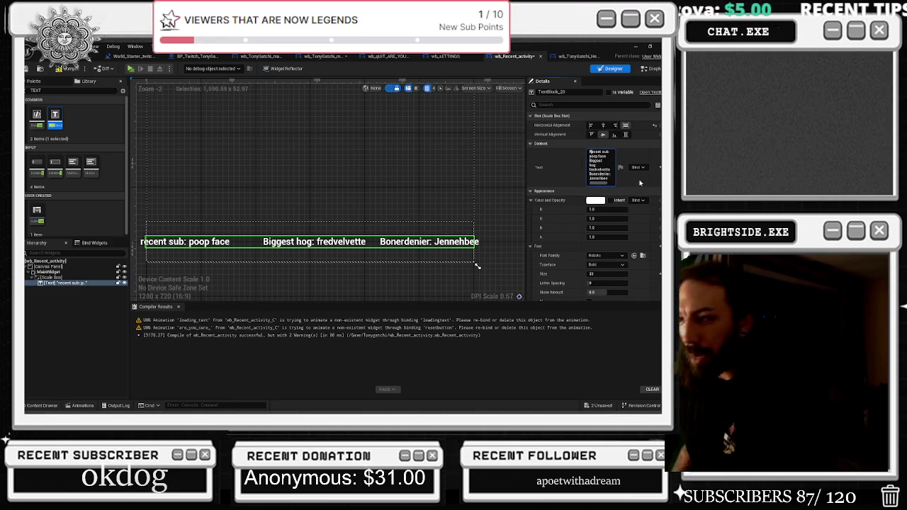
click(327, 252)
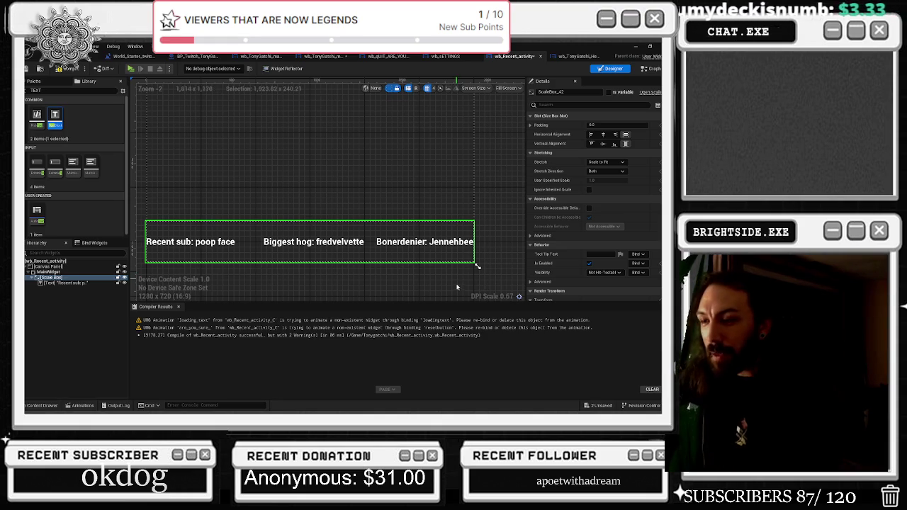
Set the text block's letter spacing to 176 after trying and undoing other values.
click(290, 240)
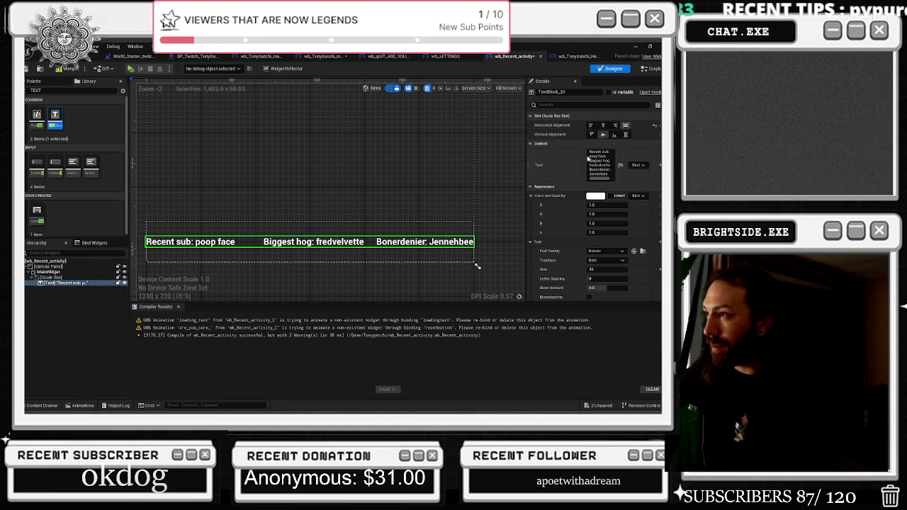
scroll(616, 140, down, 3)
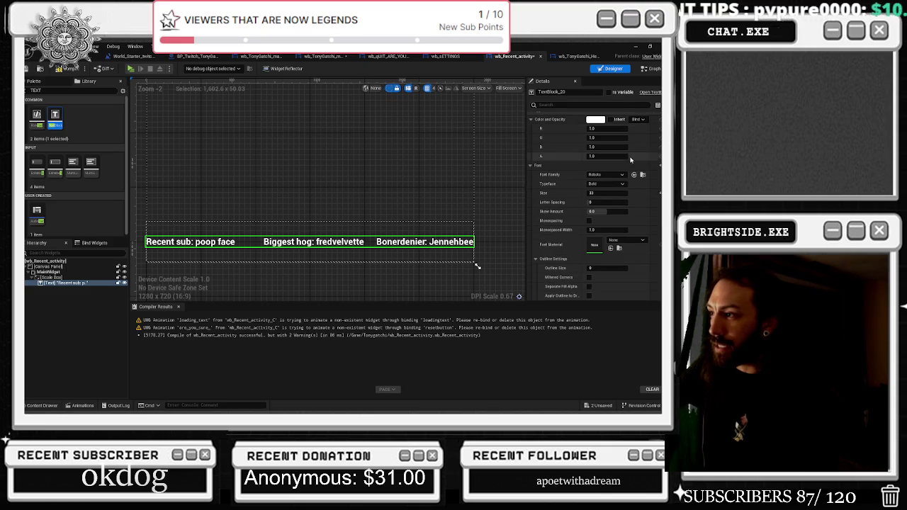
drag(619, 201, 653, 202)
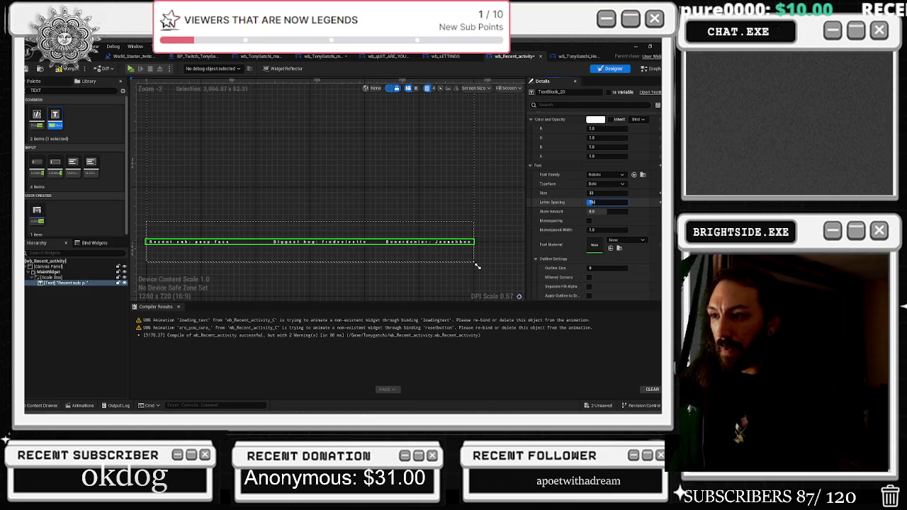
key(ctrl+z)
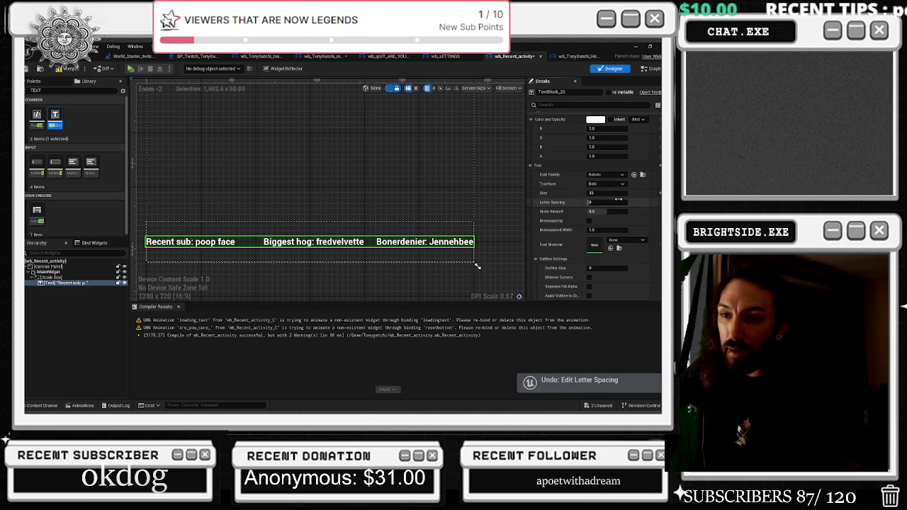
text(225)
key(Return)
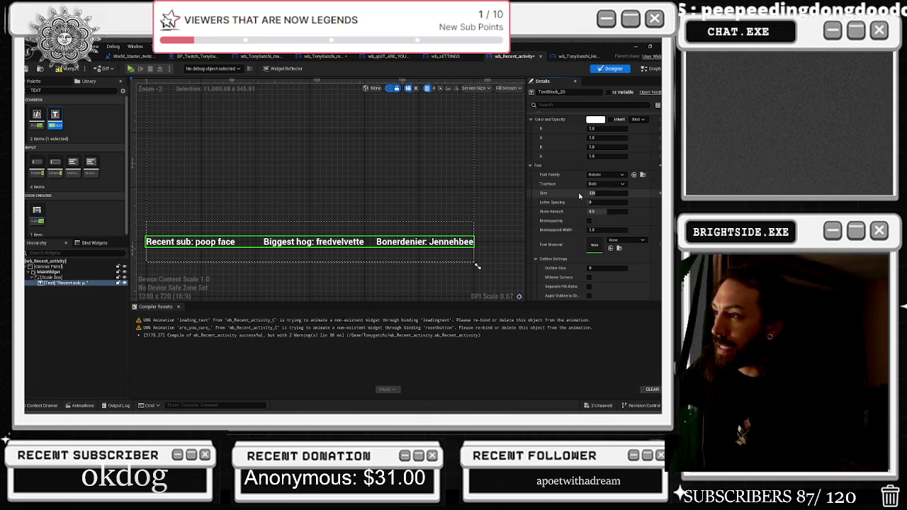
key(ctrl+z)
text(-176)
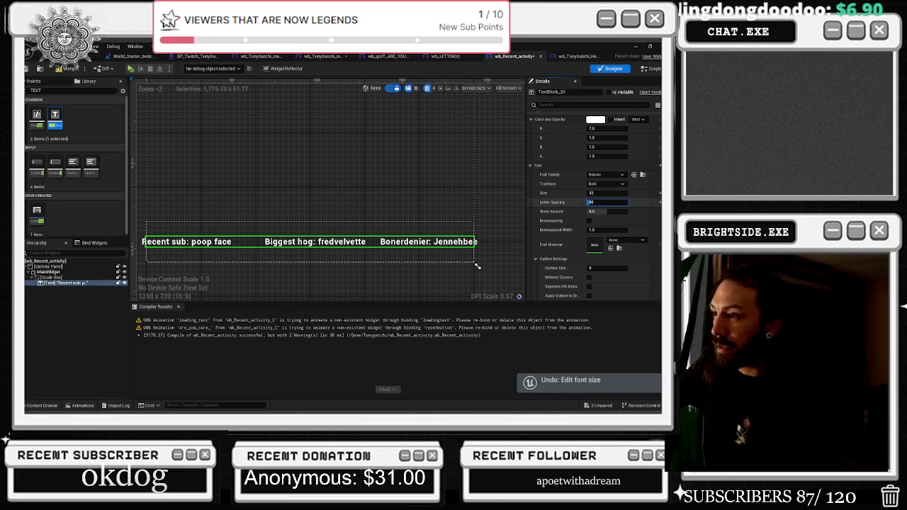
key(Return)
text(176)
key(Return)
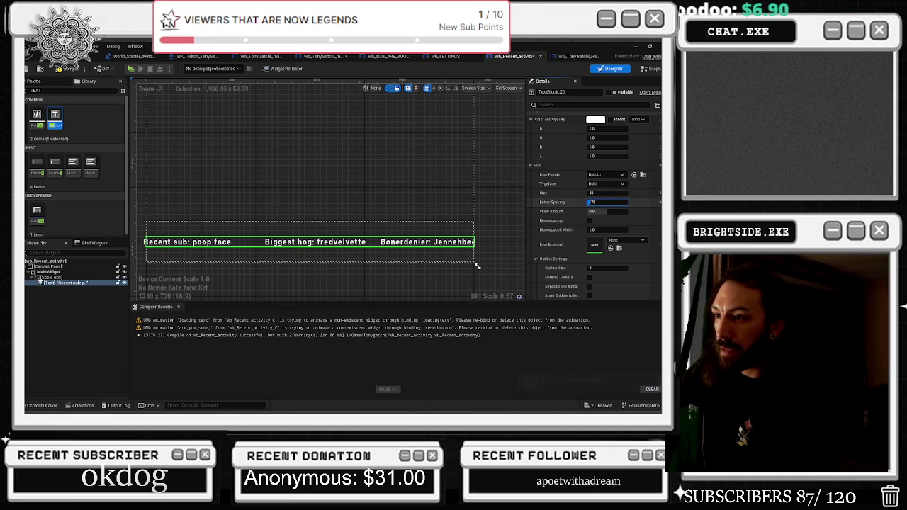
Set the text's Transform Policy to To Upper so it displays in capitals.
scroll(624, 220, down, 2)
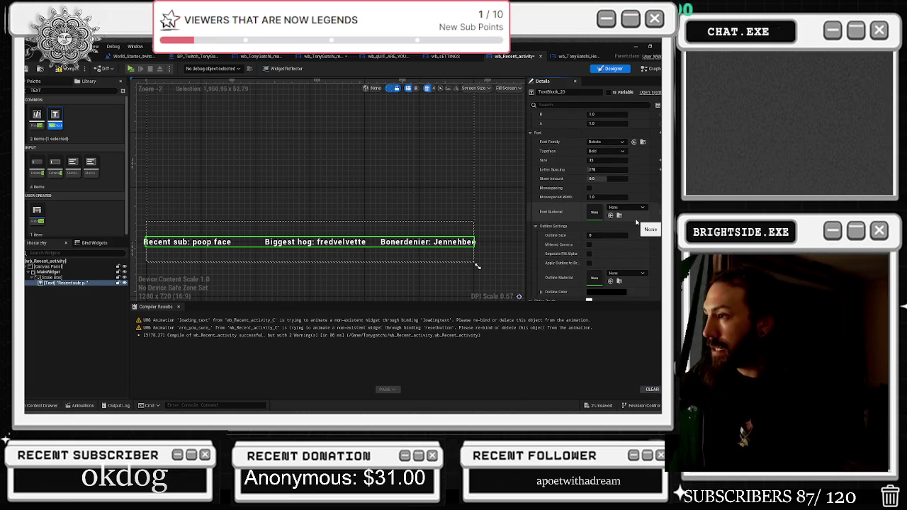
scroll(635, 241, down, 3)
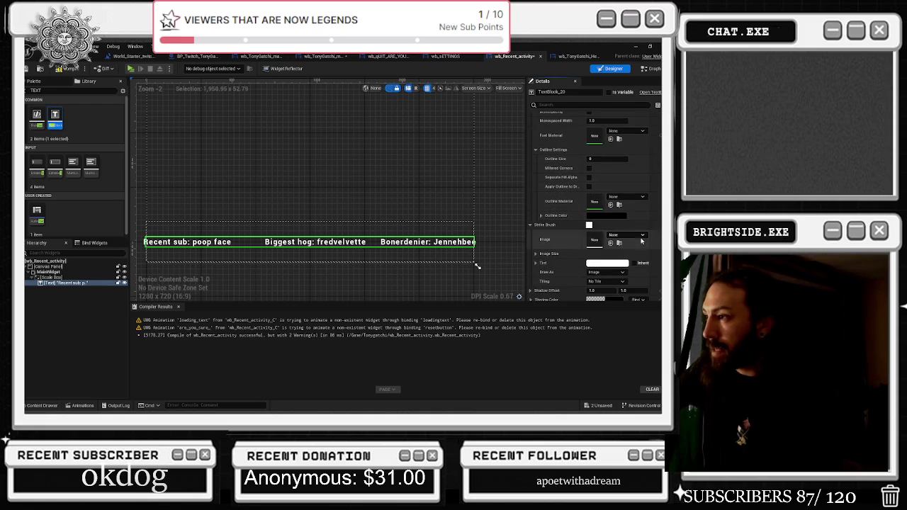
scroll(640, 225, down, 2)
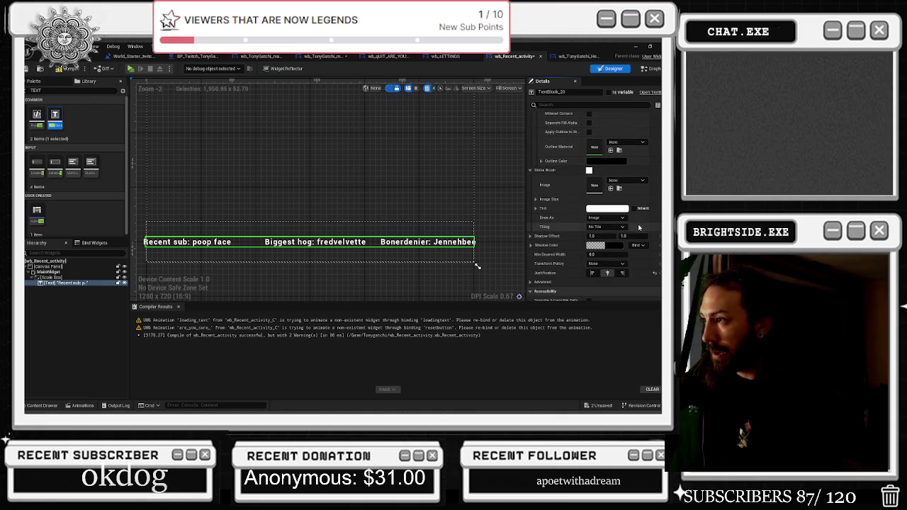
click(606, 264)
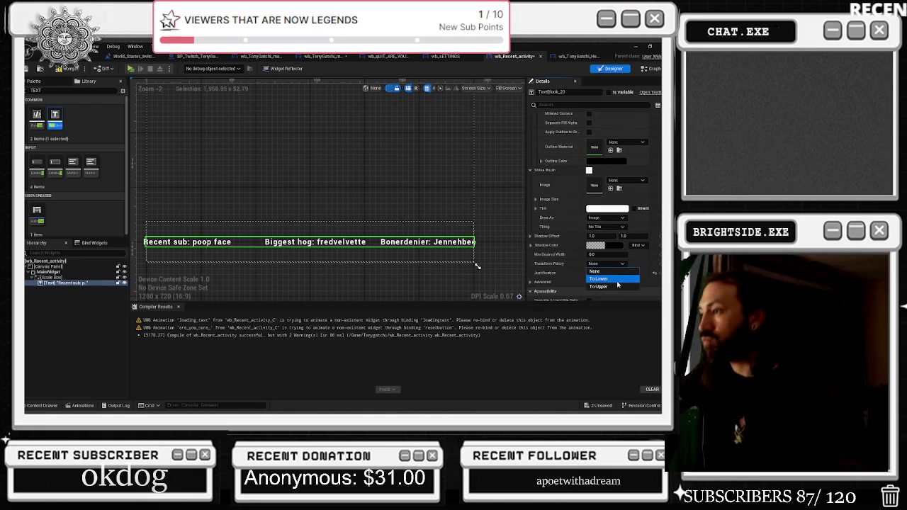
click(616, 286)
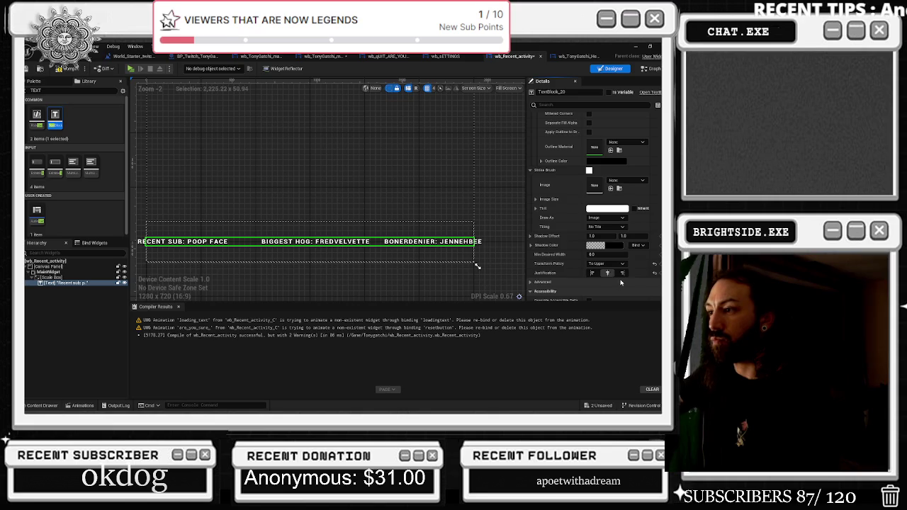
scroll(624, 244, down, 3)
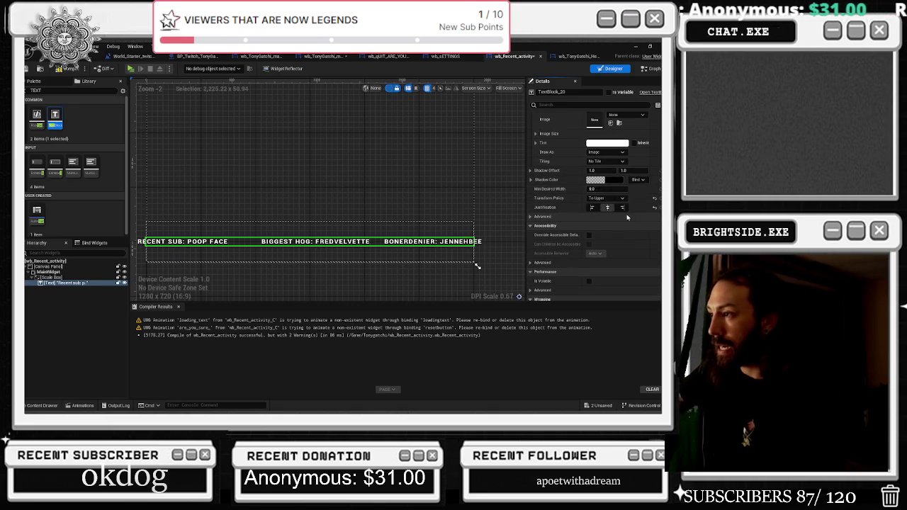
scroll(629, 219, down, 3)
scroll(628, 220, down, 3)
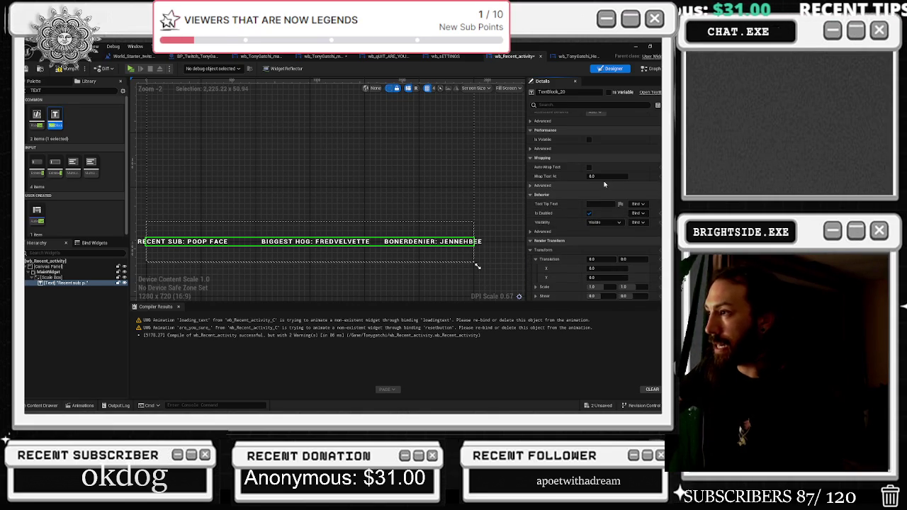
drag(608, 176, 599, 176)
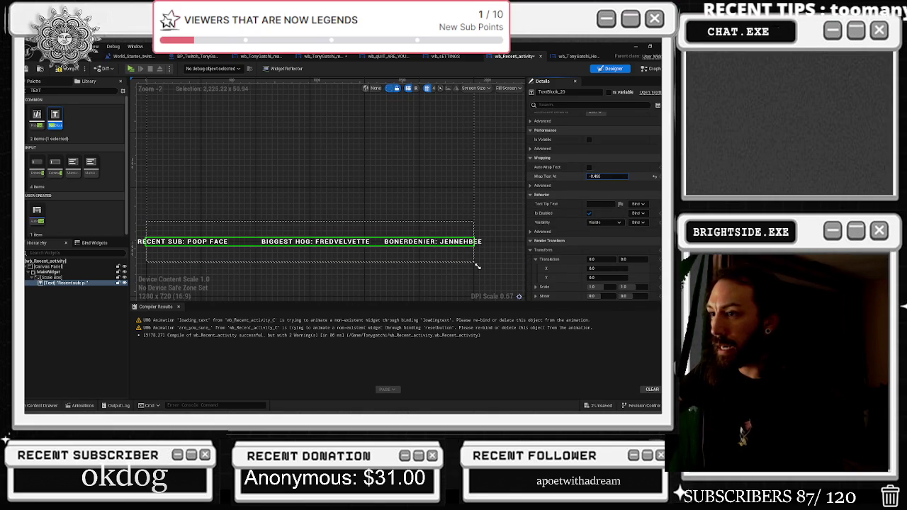
click(654, 178)
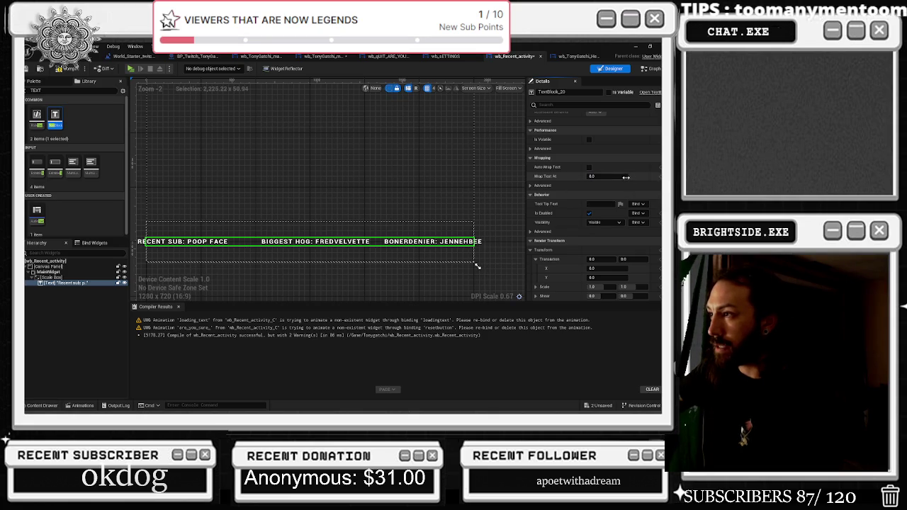
click(590, 168)
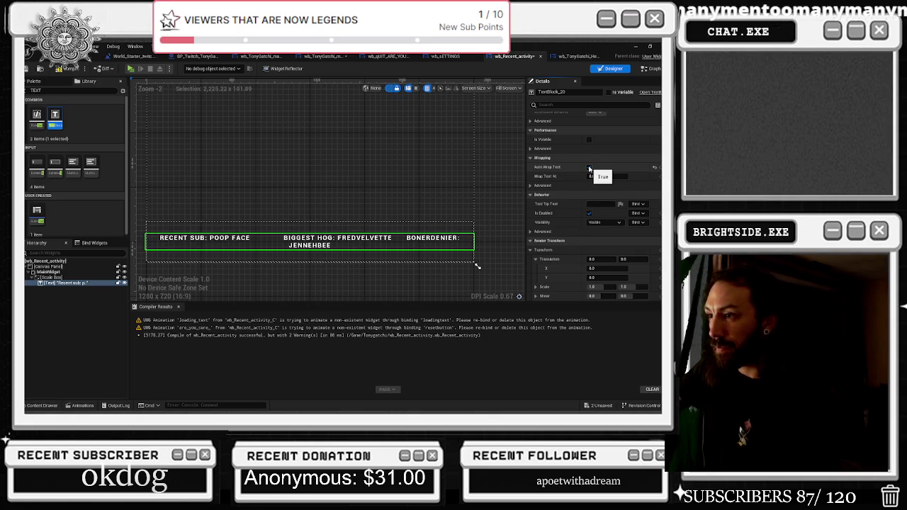
click(590, 168)
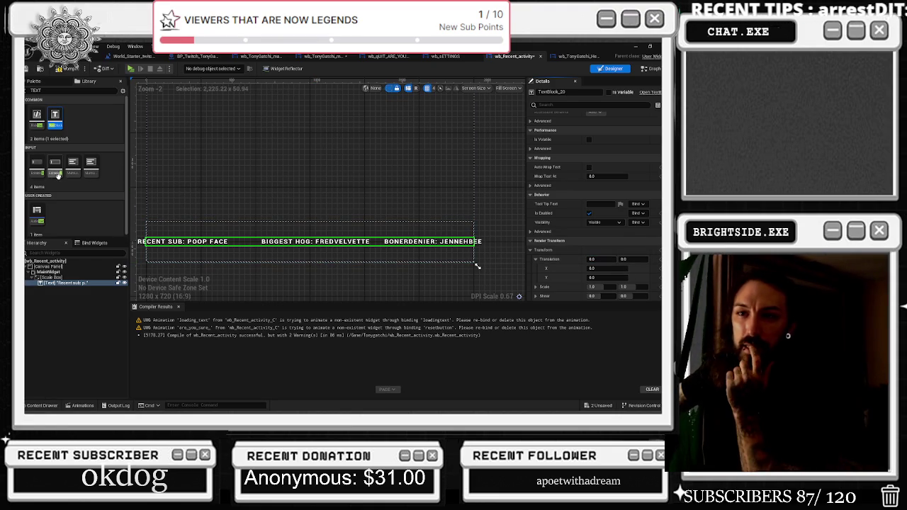
scroll(43, 191, down, 1)
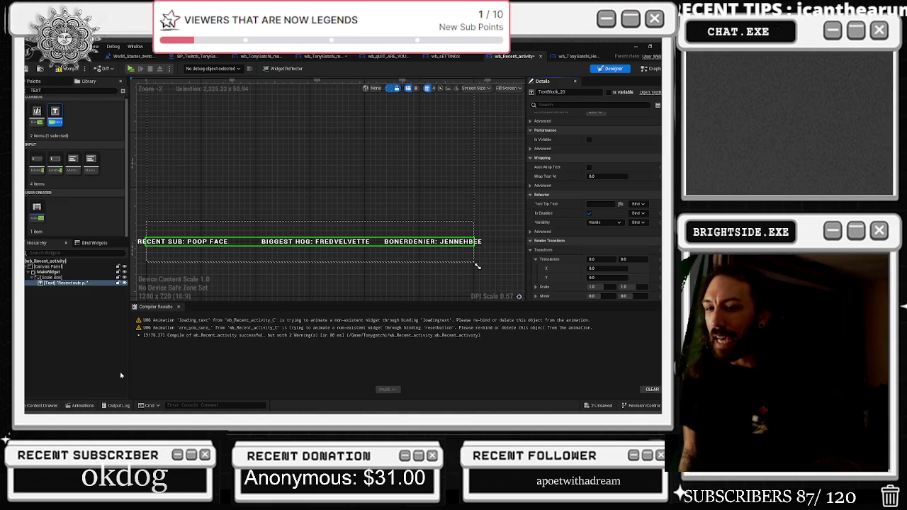
Switch from Unreal to the browser playing the Tomorrowland 2024 YouTube video.
key(alt+Tab)
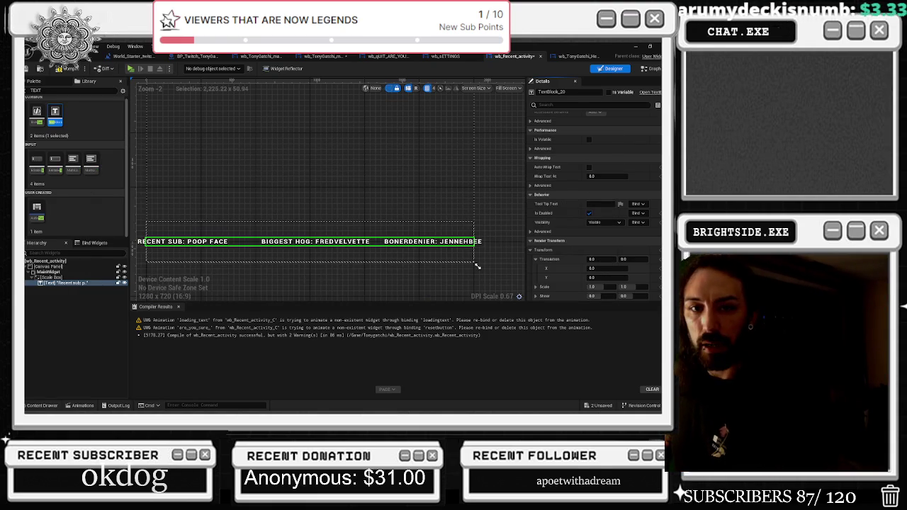
key(alt+Tab)
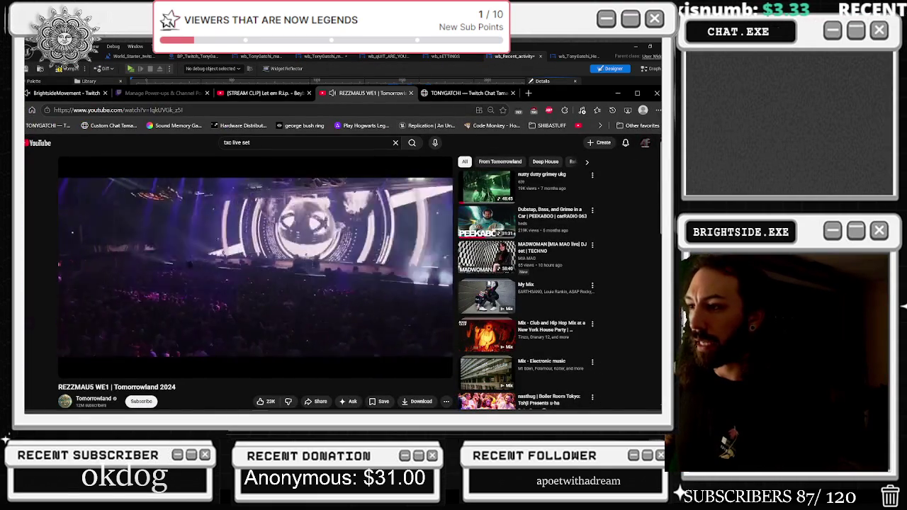
Lower the playing video's quality from its settings menu.
click(406, 369)
click(404, 347)
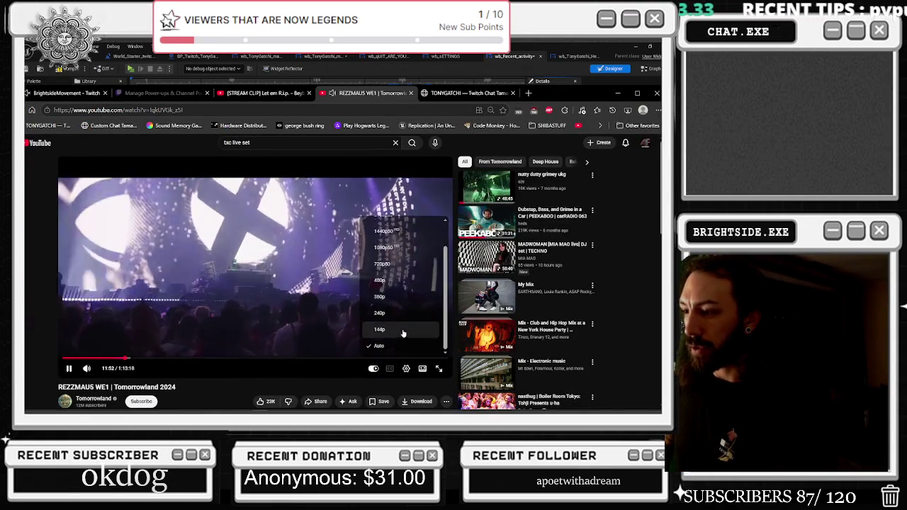
click(397, 330)
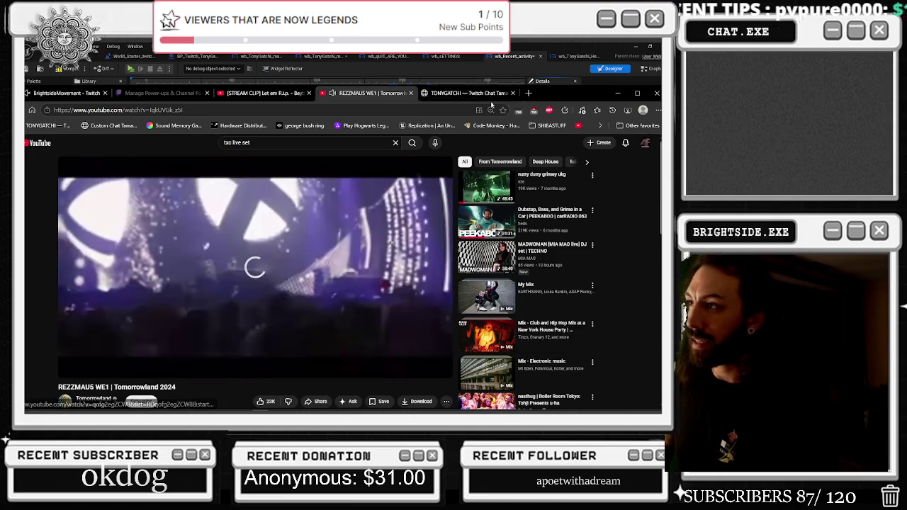
Search Google in a new tab for 'how to make auto scroll text unreal enigine'.
key(ctrl+t)
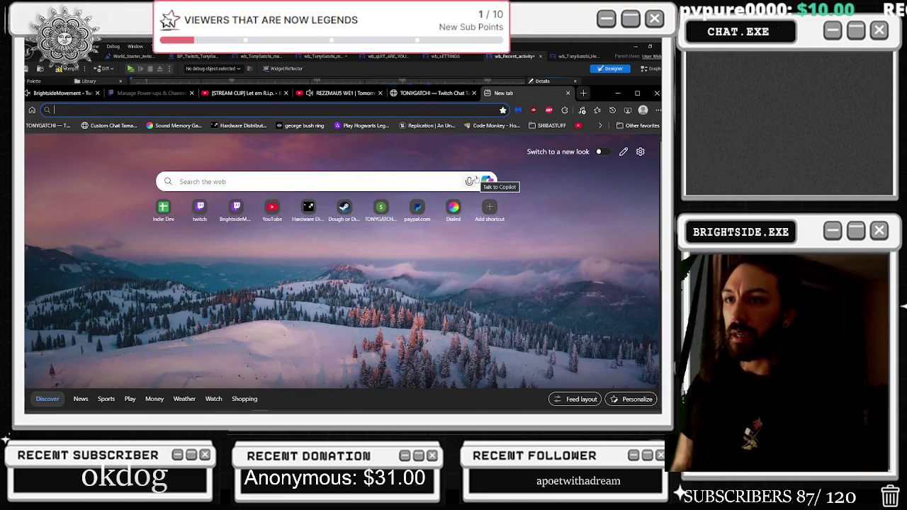
text(how to make )
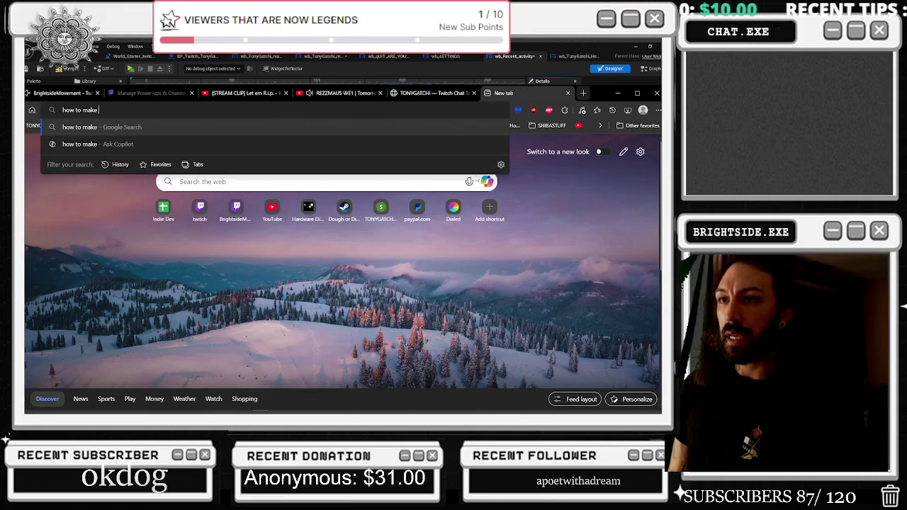
text(auto scroll text unreal enigine)
key(Return)
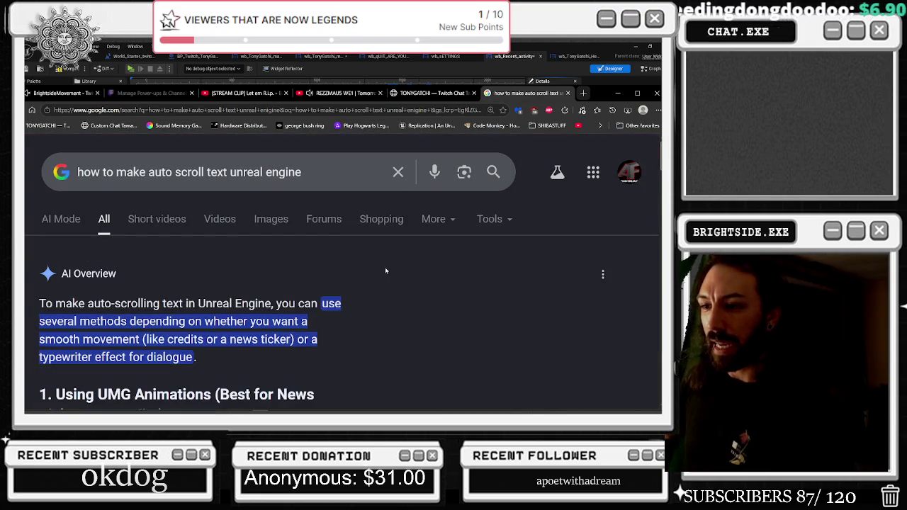
Expand the AI Overview and read its UMG animation steps through the Step 4 keyframes.
scroll(365, 289, down, 3)
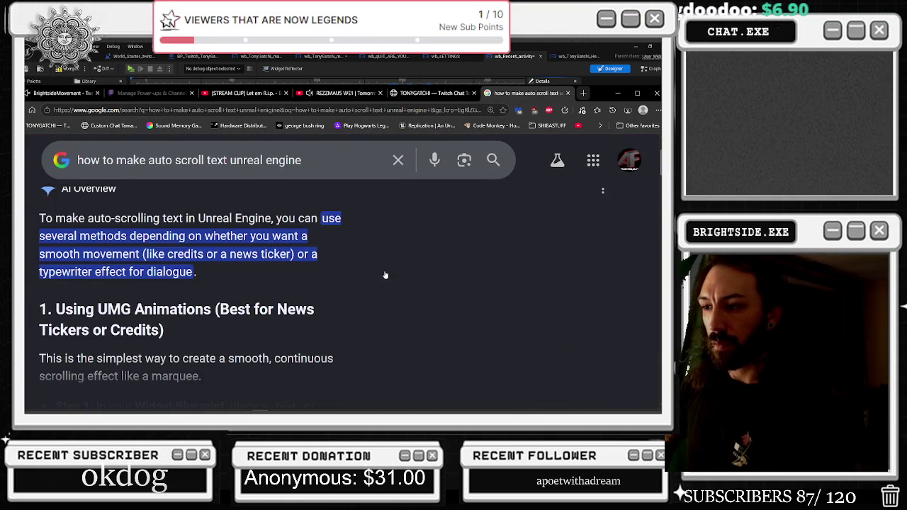
click(180, 339)
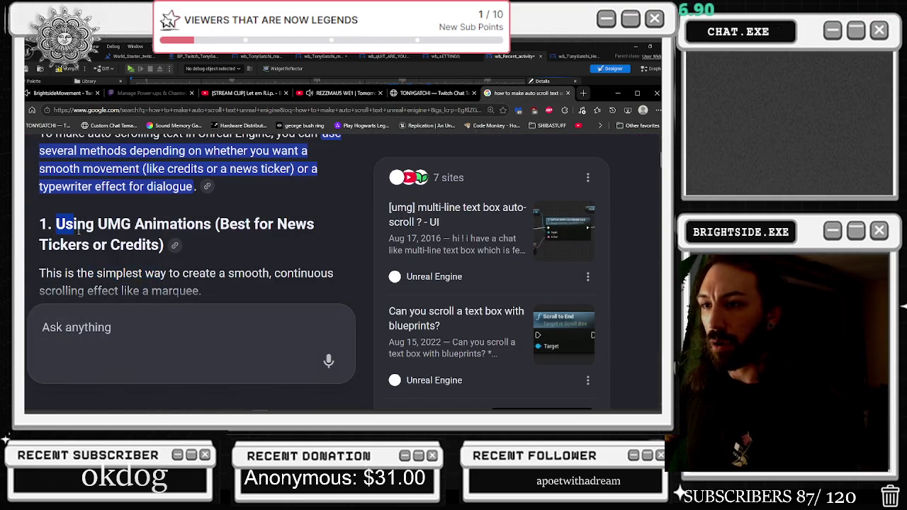
scroll(260, 276, down, 1)
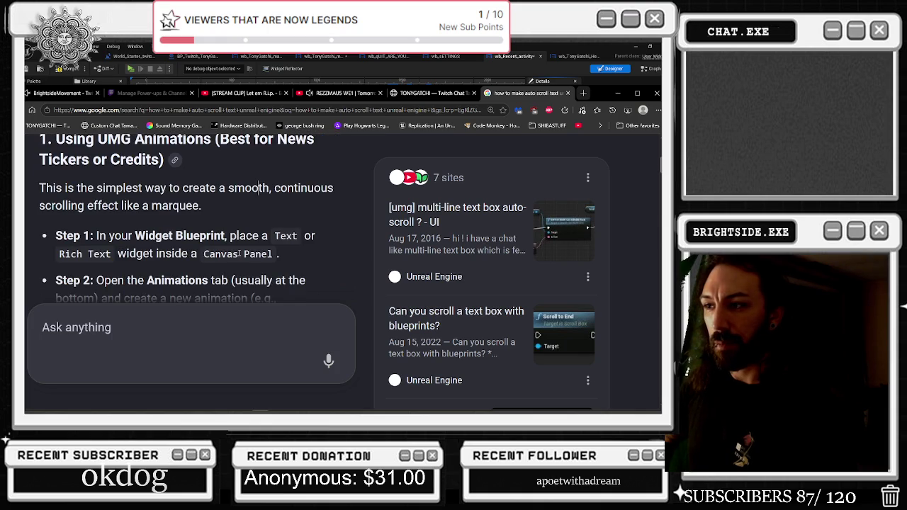
scroll(245, 278, down, 1)
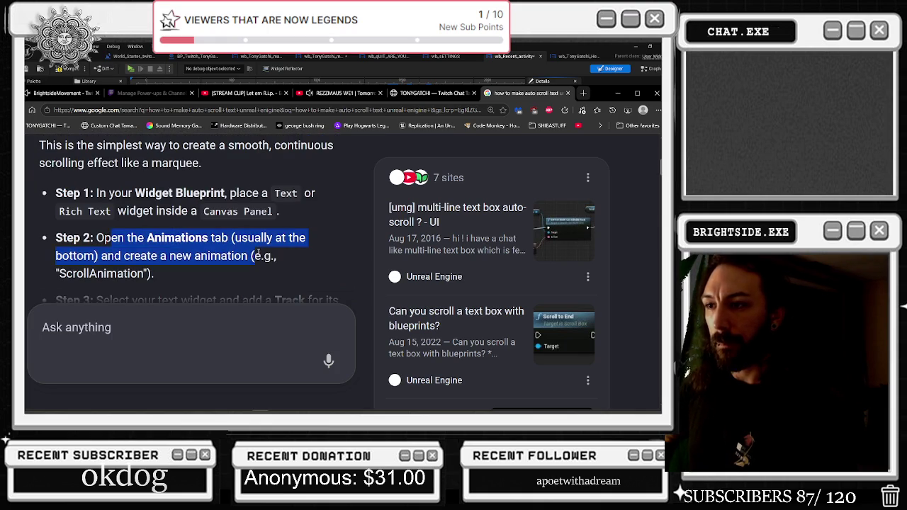
scroll(190, 258, down, 1)
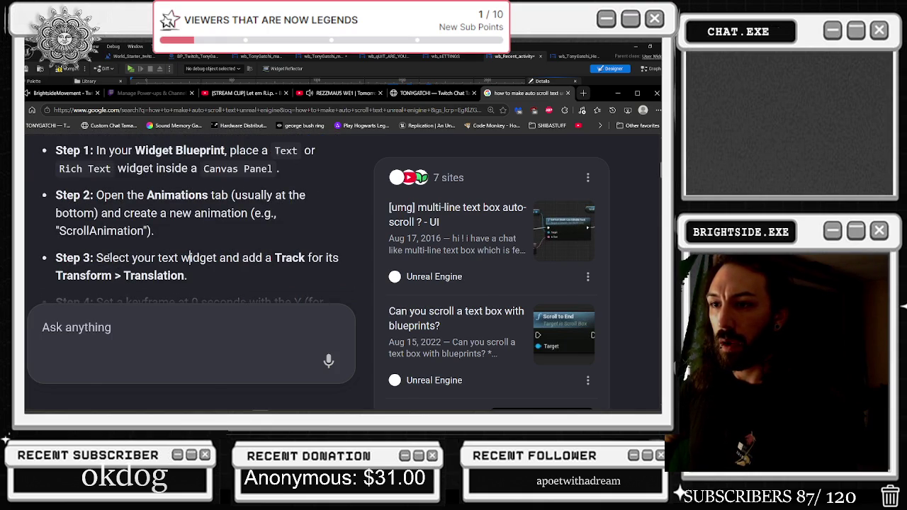
scroll(190, 258, down, 2)
drag(112, 218, 196, 248)
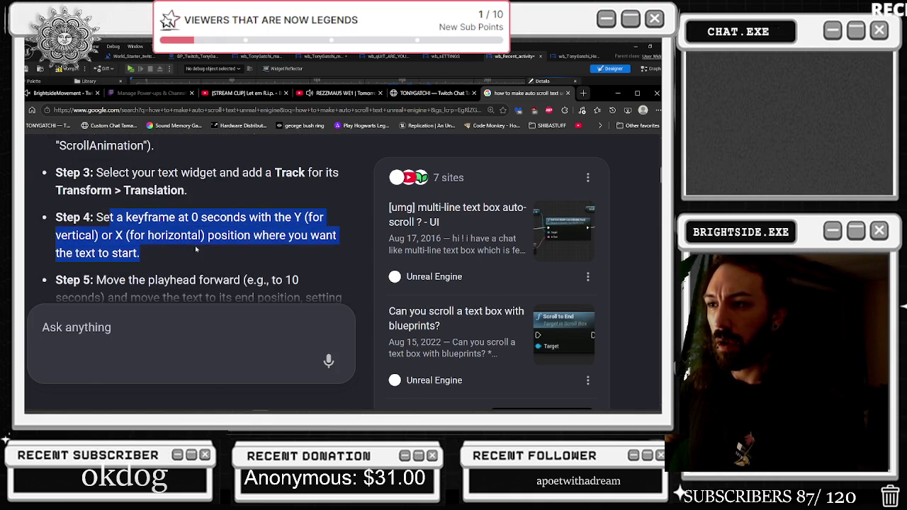
Read the Common Text Scroll Style setup and Scroll Style property instructions, then return to Unreal.
scroll(210, 256, down, 1)
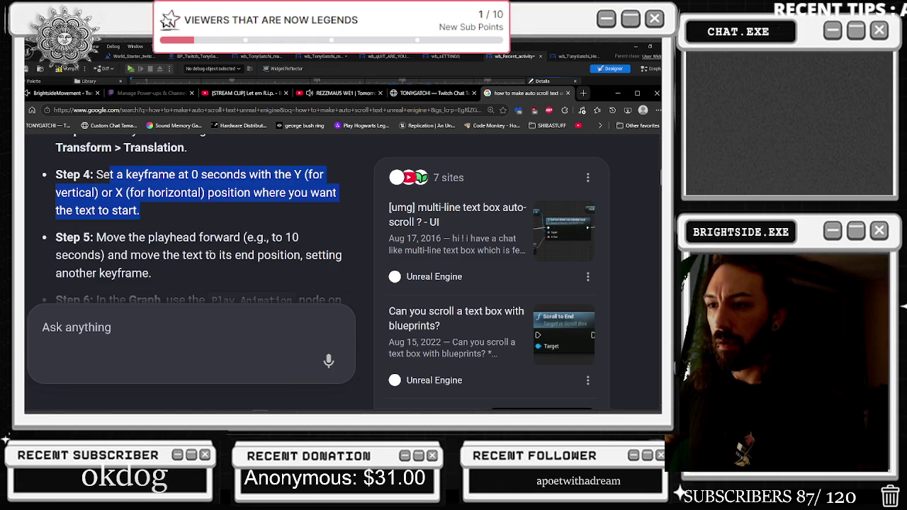
scroll(228, 280, down, 2)
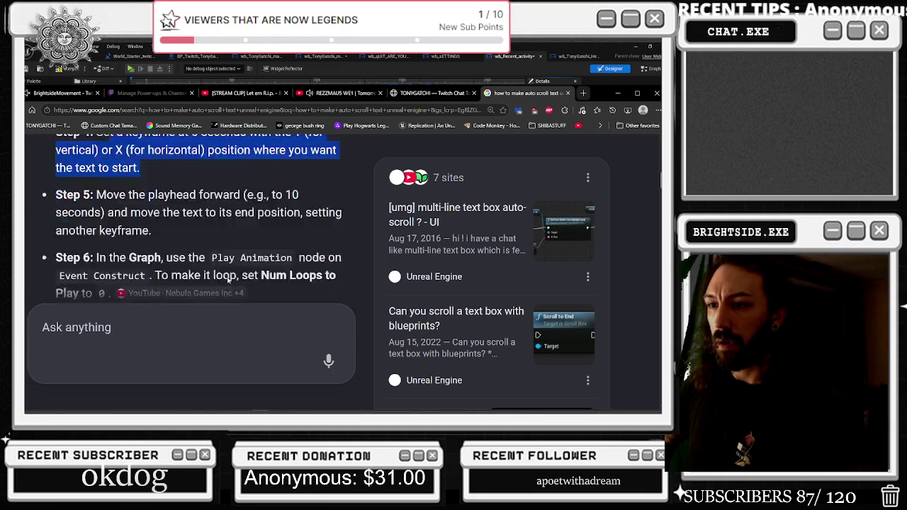
scroll(230, 297, down, 2)
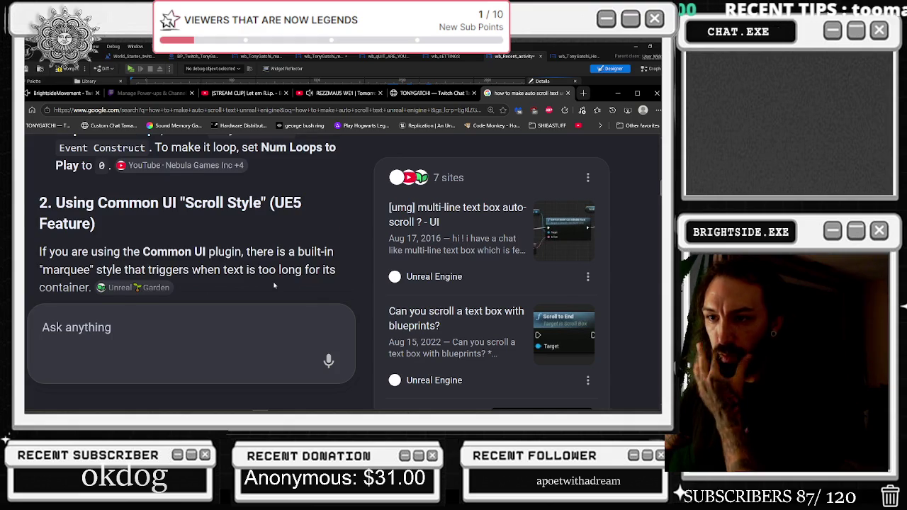
scroll(275, 286, down, 1)
scroll(275, 286, down, 1)
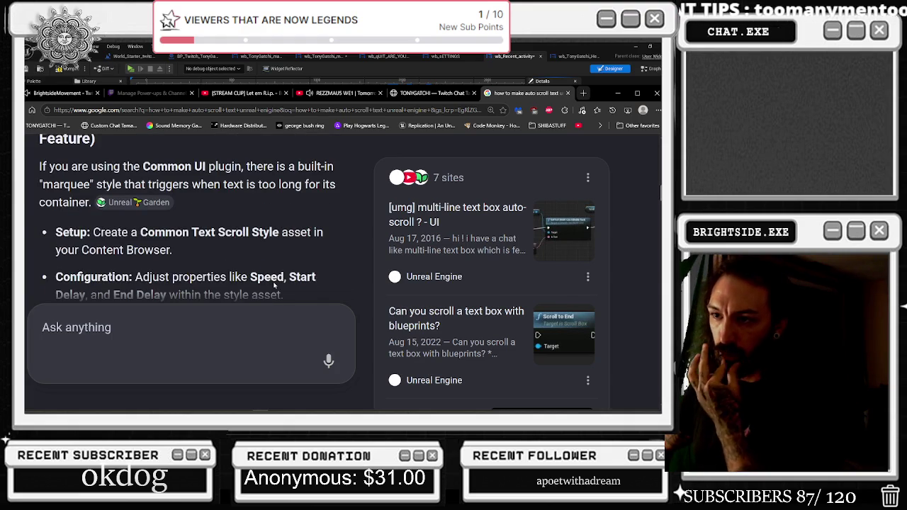
mouse_move(93, 233)
mouse_down()
mouse_move(323, 248)
mouse_move(281, 234)
mouse_move(321, 245)
mouse_up()
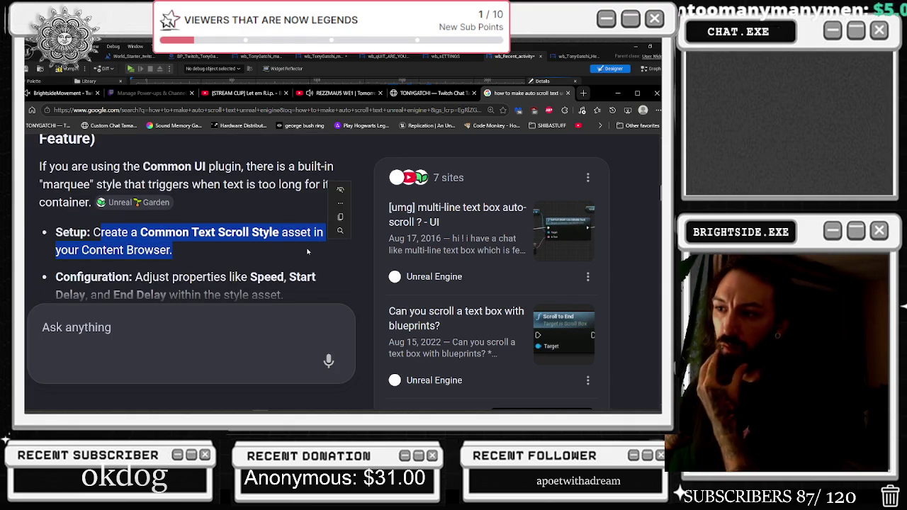
scroll(308, 251, down, 1)
scroll(305, 251, down, 1)
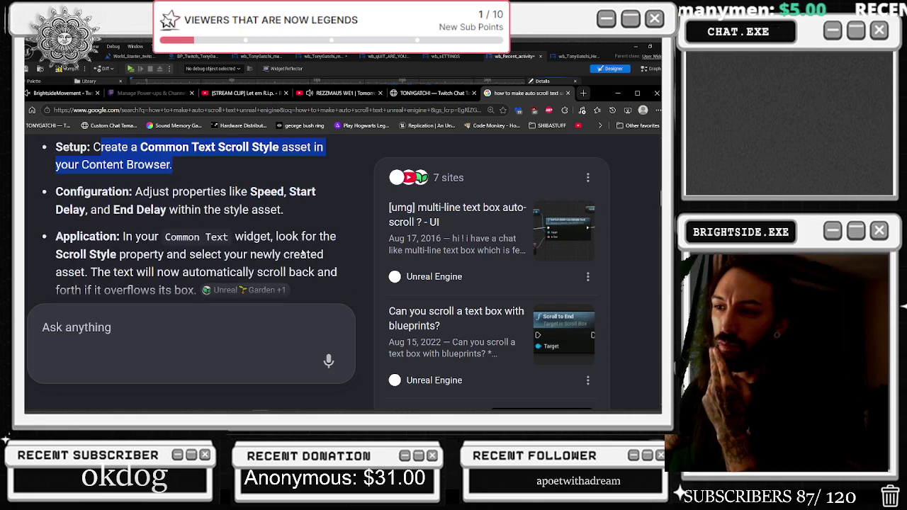
drag(236, 237, 327, 273)
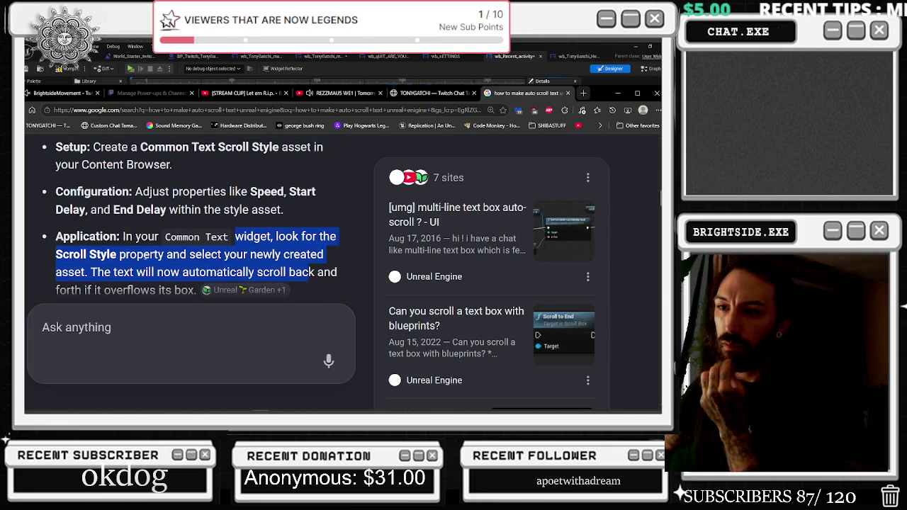
click(329, 245)
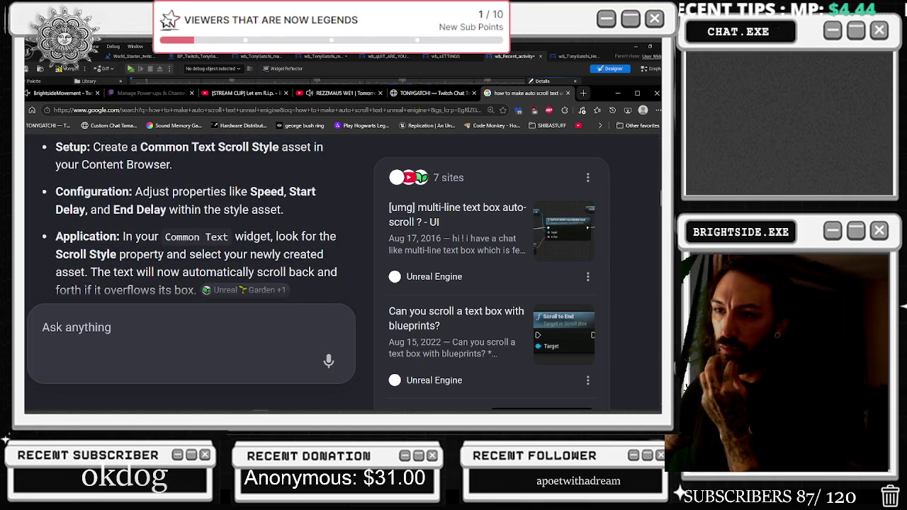
mouse_move(249, 234)
mouse_down()
mouse_move(323, 241)
mouse_move(301, 256)
mouse_up()
click(138, 246)
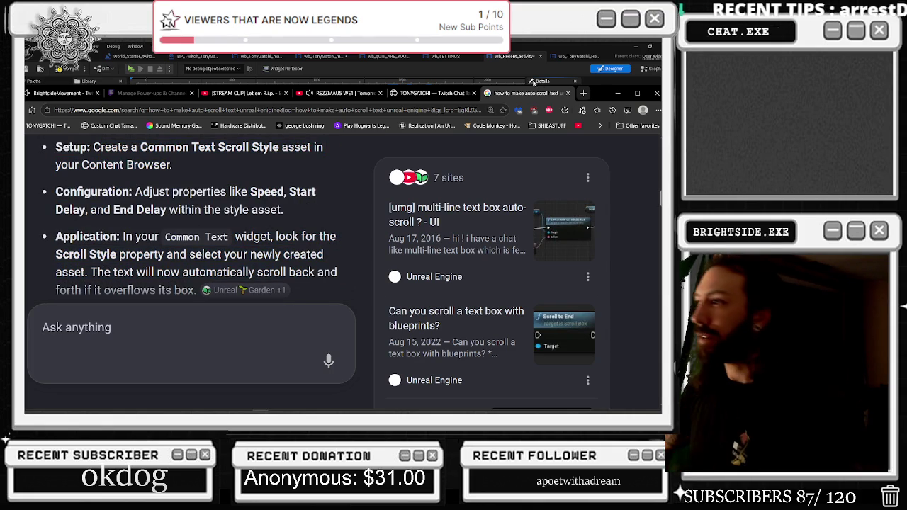
click(533, 82)
Search the widget panels for 'scr', then switch to the Event Graph's action list.
click(566, 105)
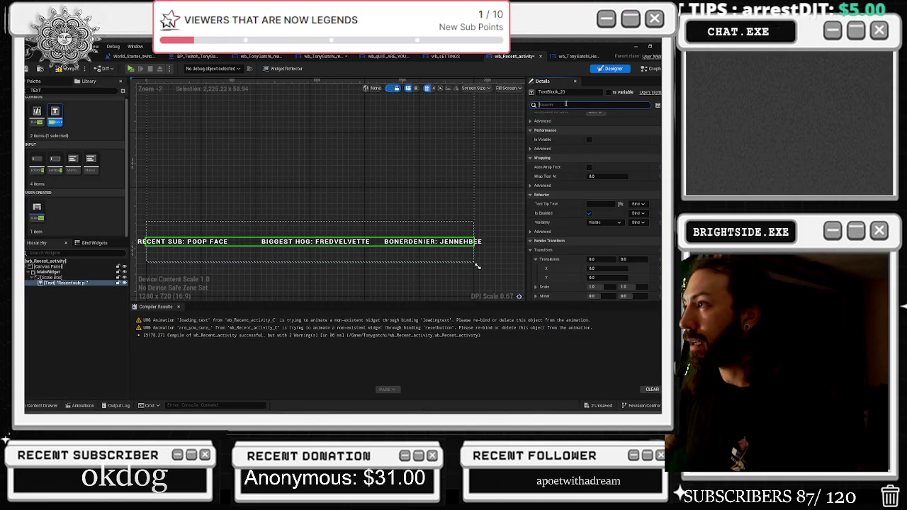
text(sc)
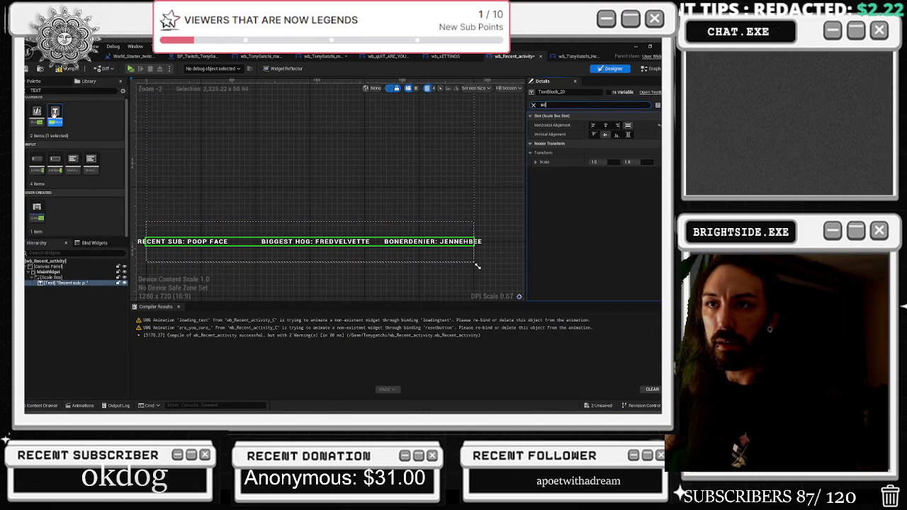
key(BackSpace)
key(BackSpace)
key(BackSpace)
text(c)
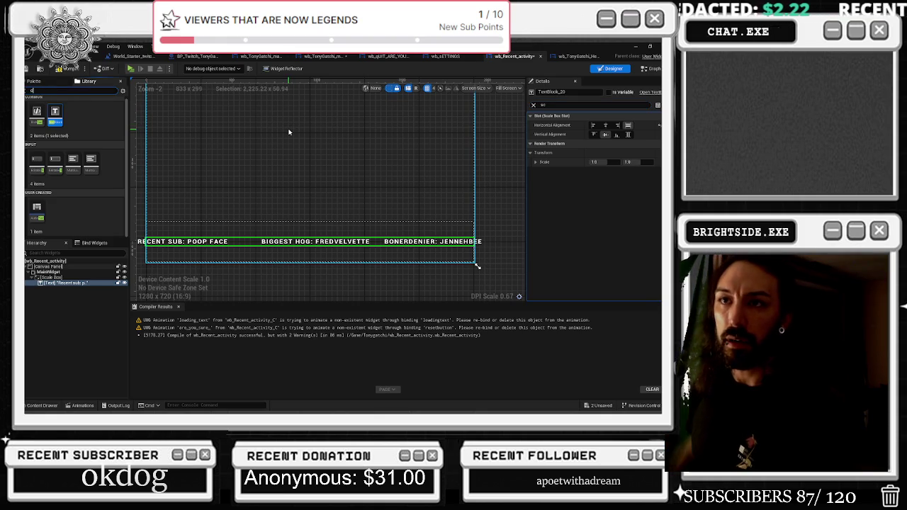
text(ommo)
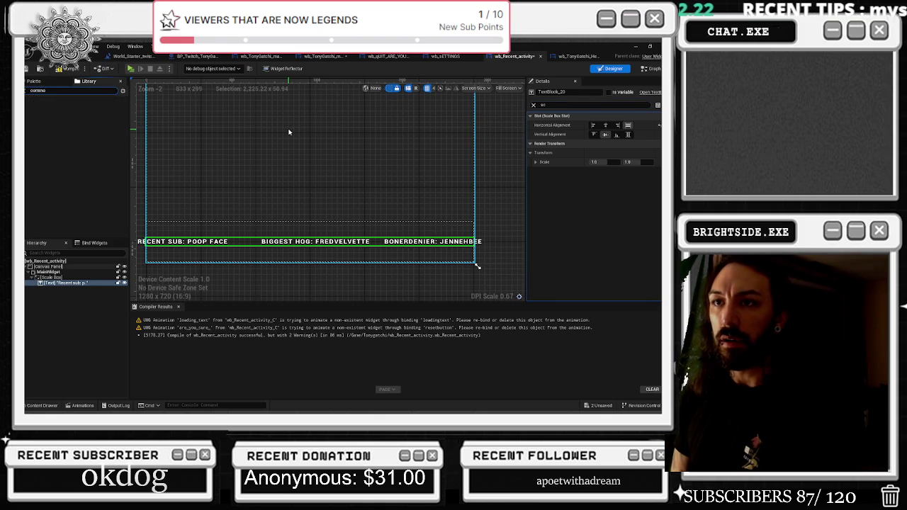
key(BackSpace)
key(BackSpace)
key(BackSpace)
text(sc)
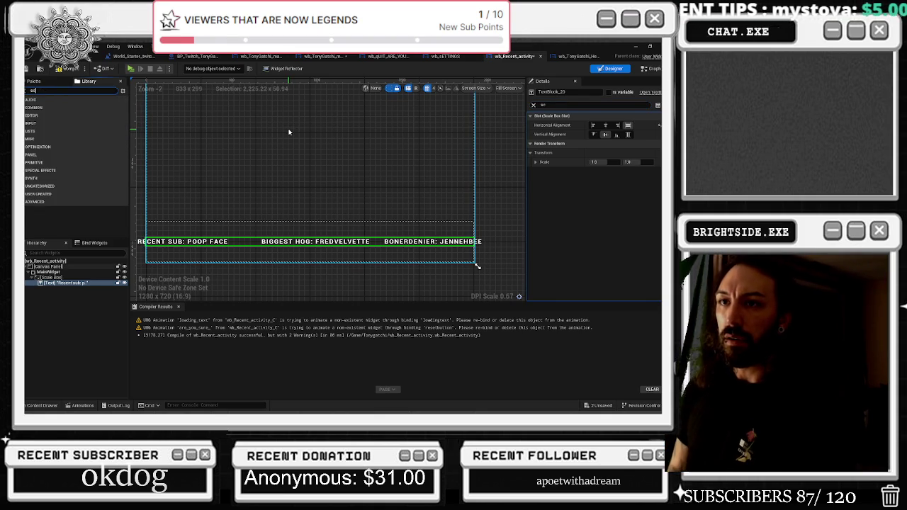
text(r)
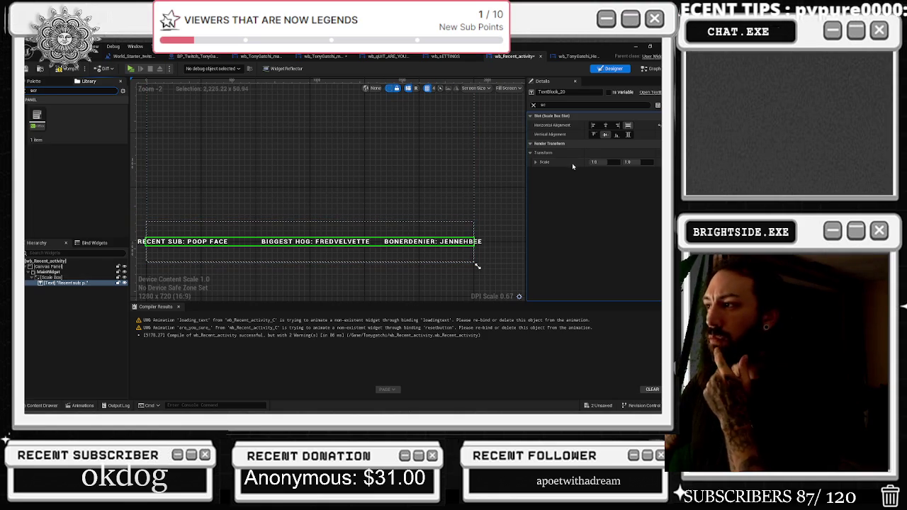
click(651, 68)
right_click(330, 136)
Browse 'scroll' graph actions, add a Break ScrollBarStyle node, then delete it.
text(scroll t)
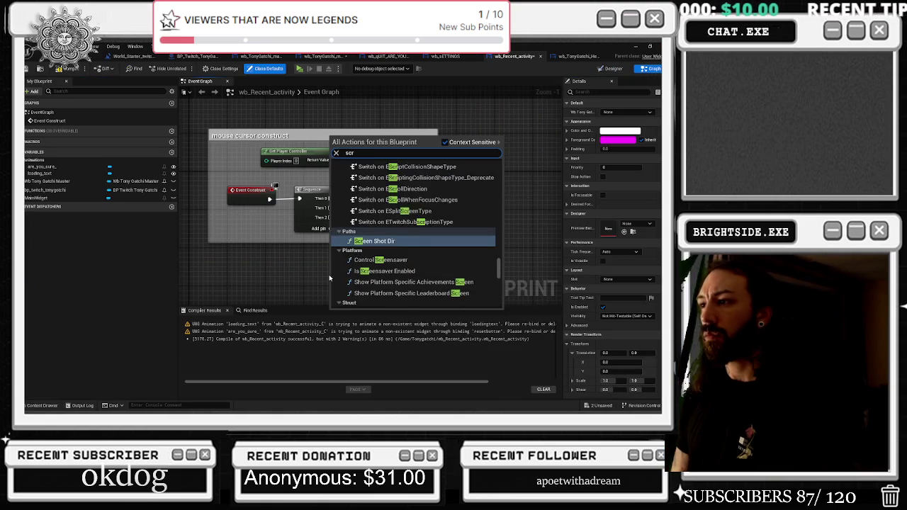
text(o end)
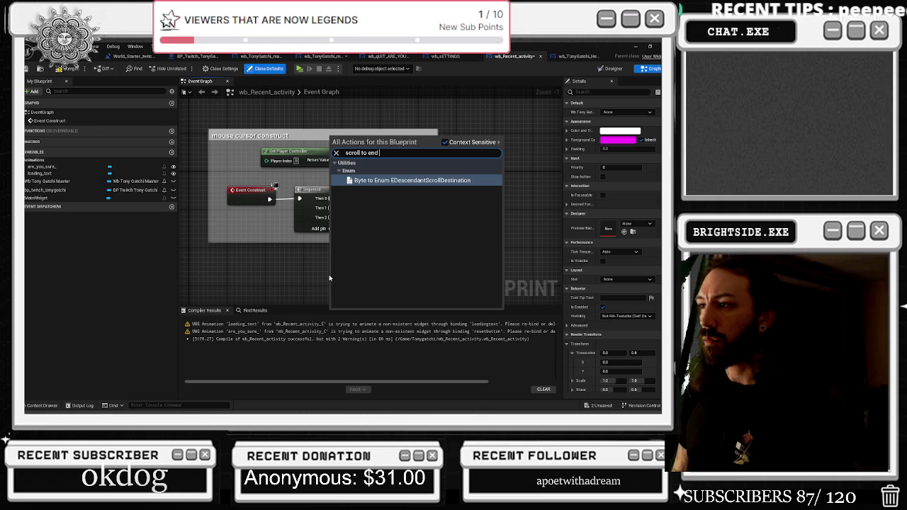
key(ctrl+a)
key(BackSpace)
text(scroll)
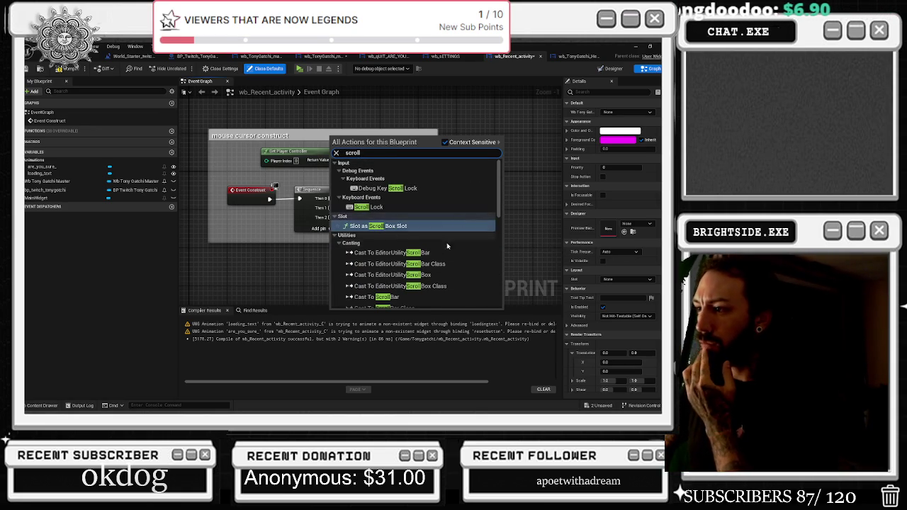
scroll(446, 245, down, 4)
scroll(435, 254, down, 4)
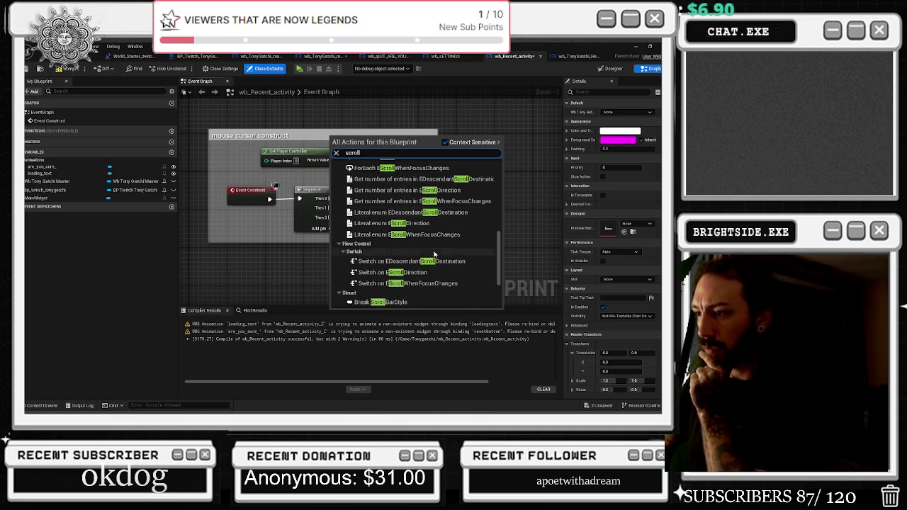
scroll(435, 254, down, 1)
scroll(436, 259, down, 2)
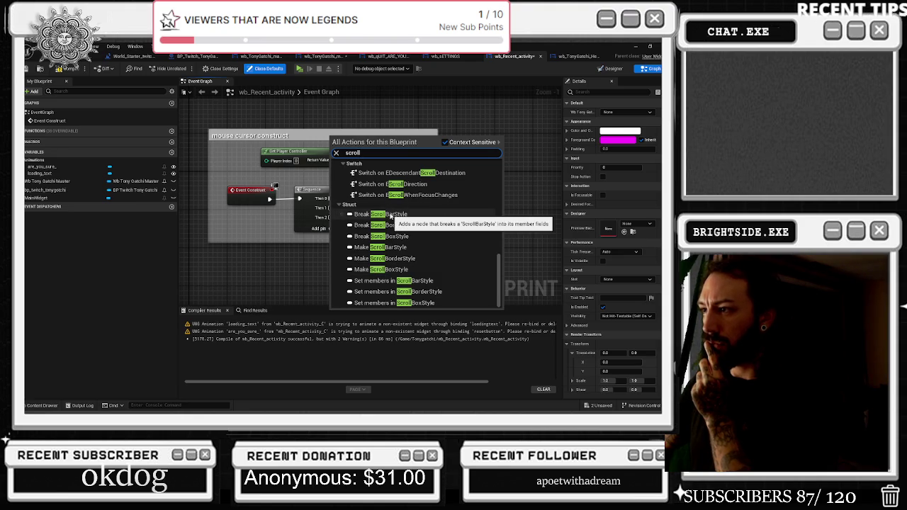
scroll(391, 216, up, 3)
scroll(386, 234, down, 2)
click(390, 228)
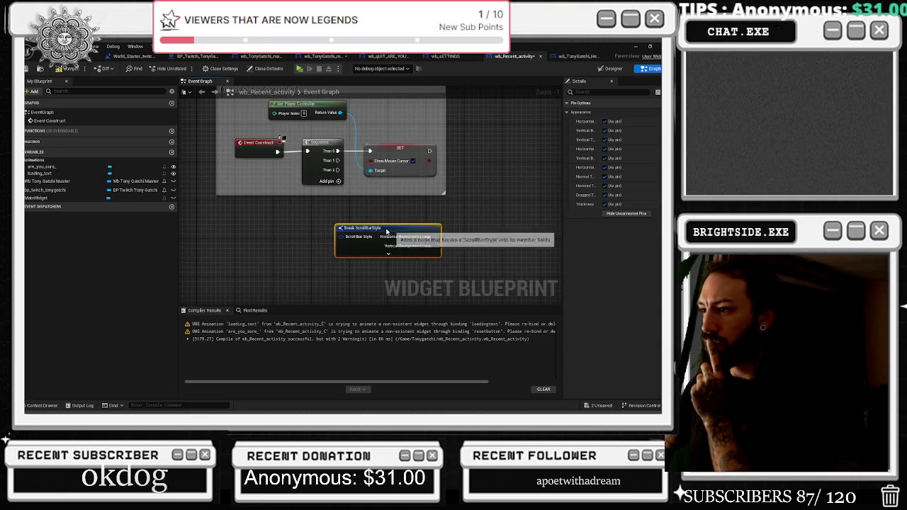
key(Delete)
Add a Make ScrollBarStyle node to the event graph.
right_click(315, 261)
text(scroll)
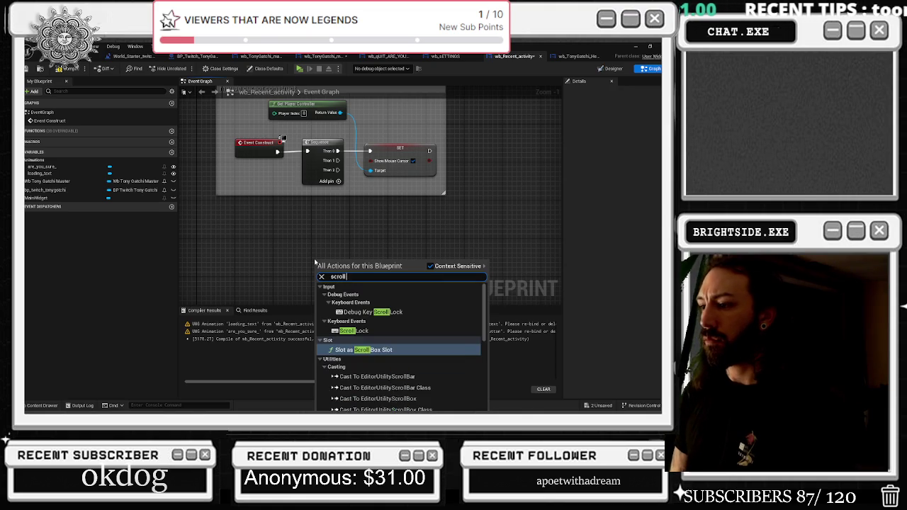
text(make scfro)
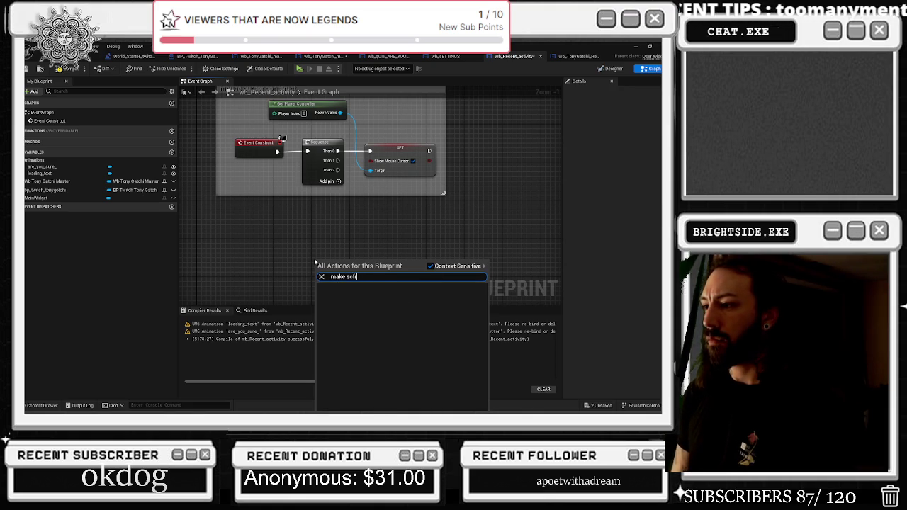
key(BackSpace)
key(BackSpace)
text(roll)
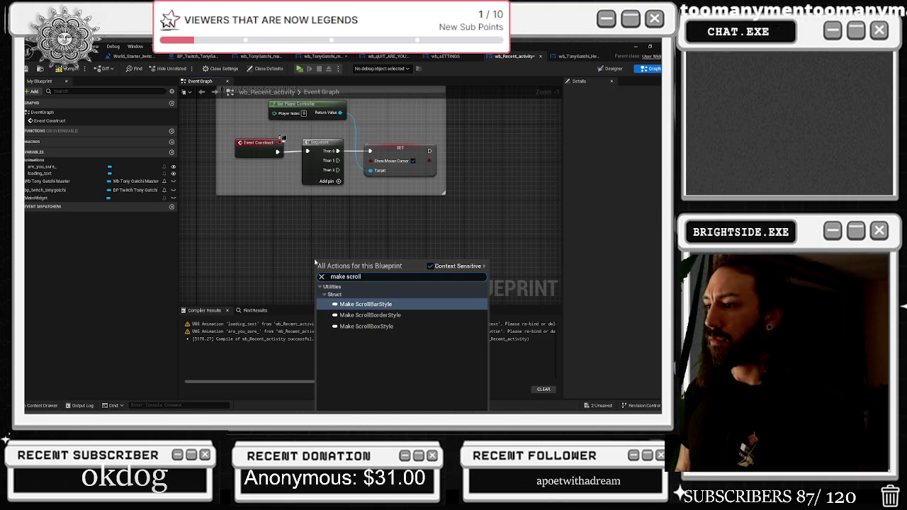
key(Return)
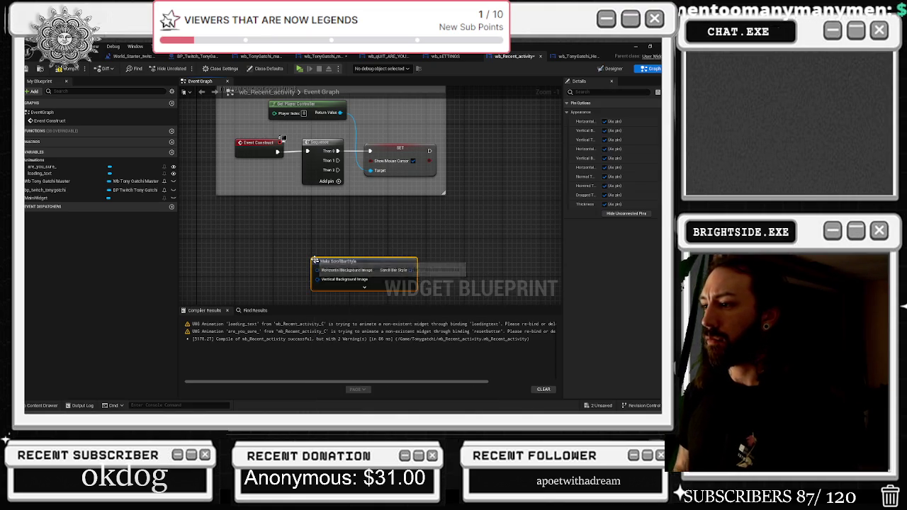
Add a Make ScrollBoxStyle node, delete it again, and return to the Designer.
right_click(266, 263)
text(make scroll)
key(Down)
key(Down)
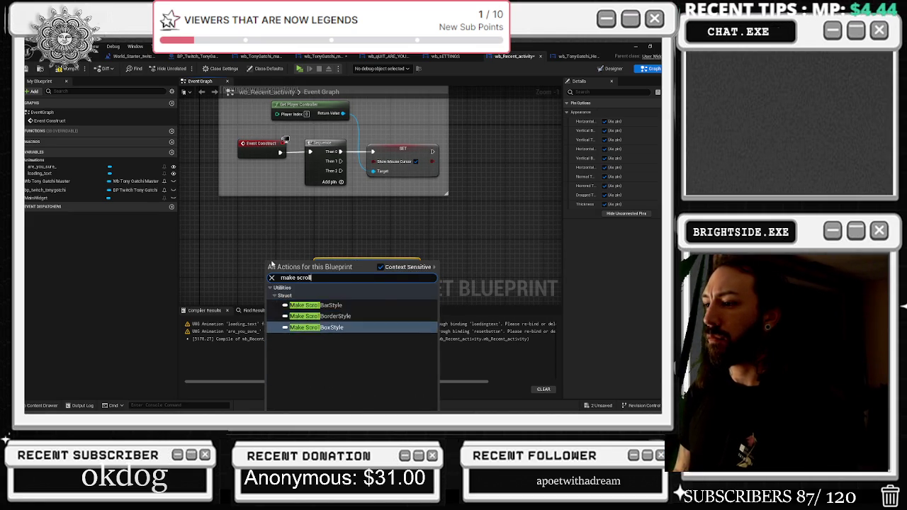
key(Return)
drag(273, 264, 335, 187)
key(Delete)
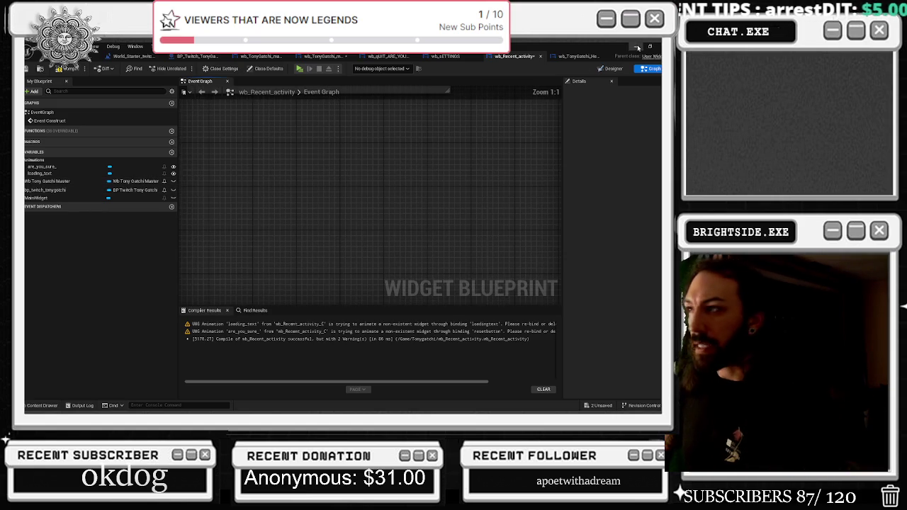
click(611, 68)
Filter Details for 'pan', then search the Event Graph actions for 'panner'.
click(622, 104)
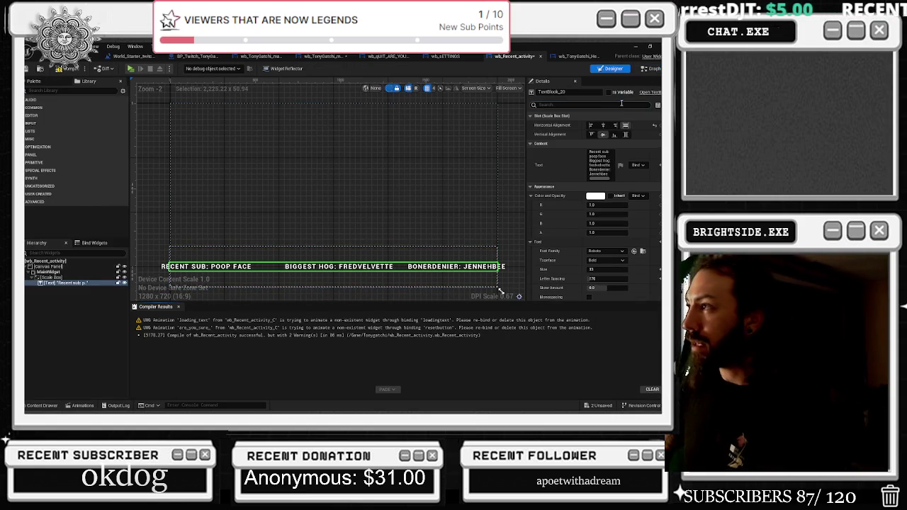
text(pan)
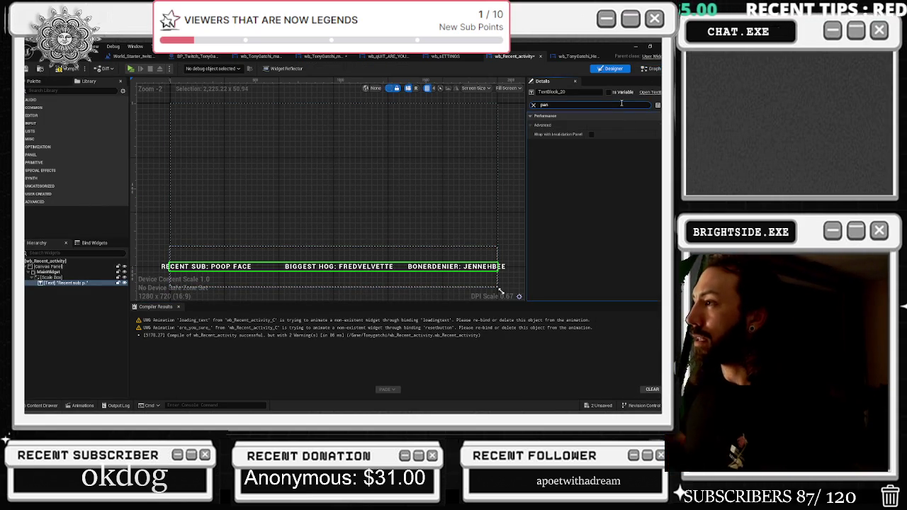
click(651, 68)
right_click(296, 264)
text(panner)
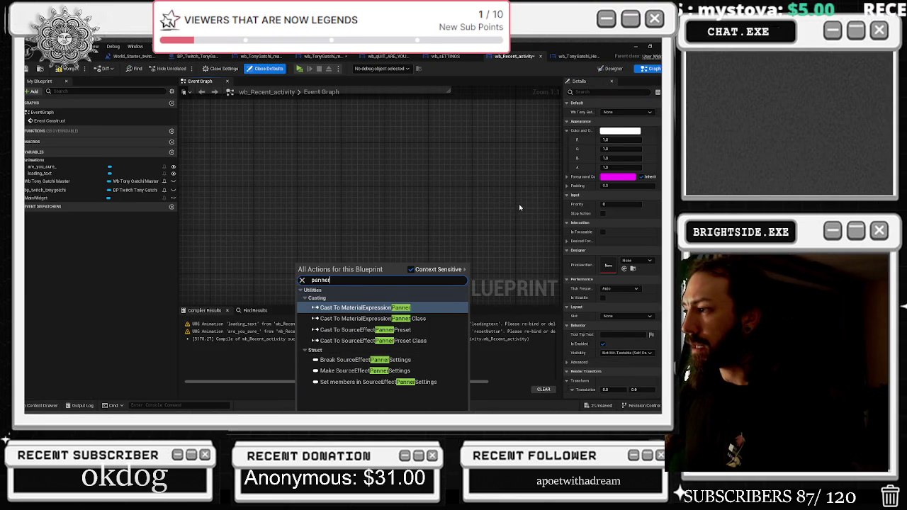
Close the action search, widen the Details panel, then cycle windows with Alt+Tab.
click(533, 205)
drag(562, 198, 516, 204)
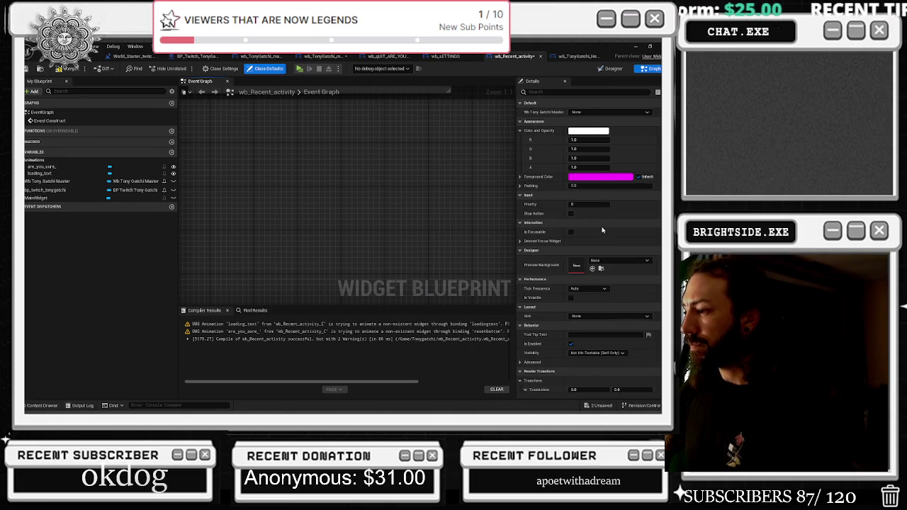
scroll(603, 230, down, 5)
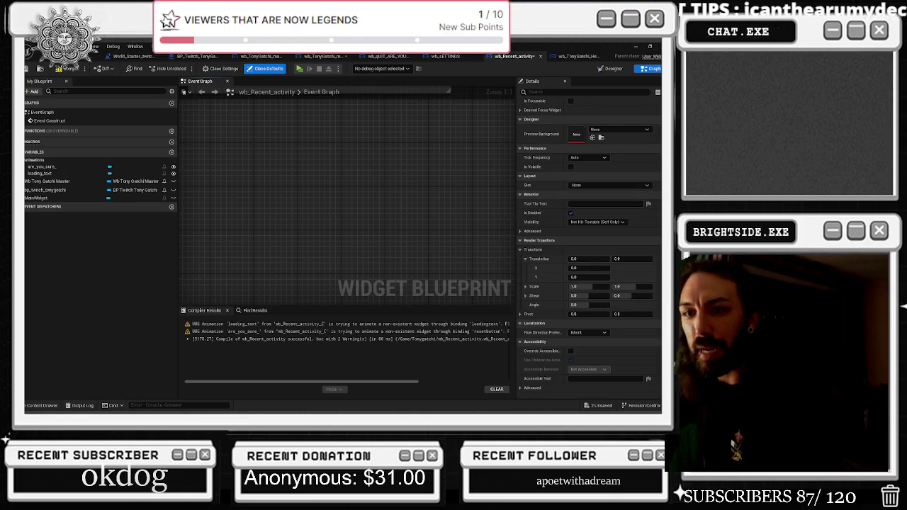
mouse_move(141, 131)
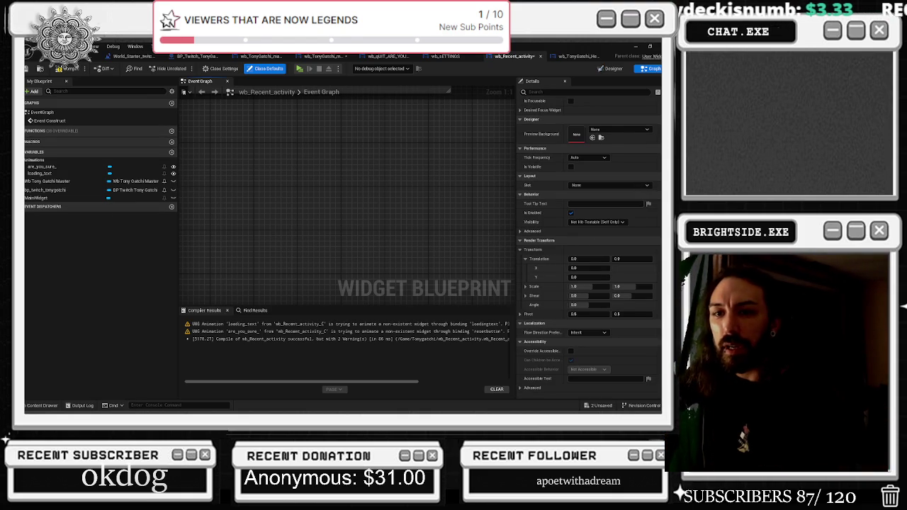
key(alt+Tab)
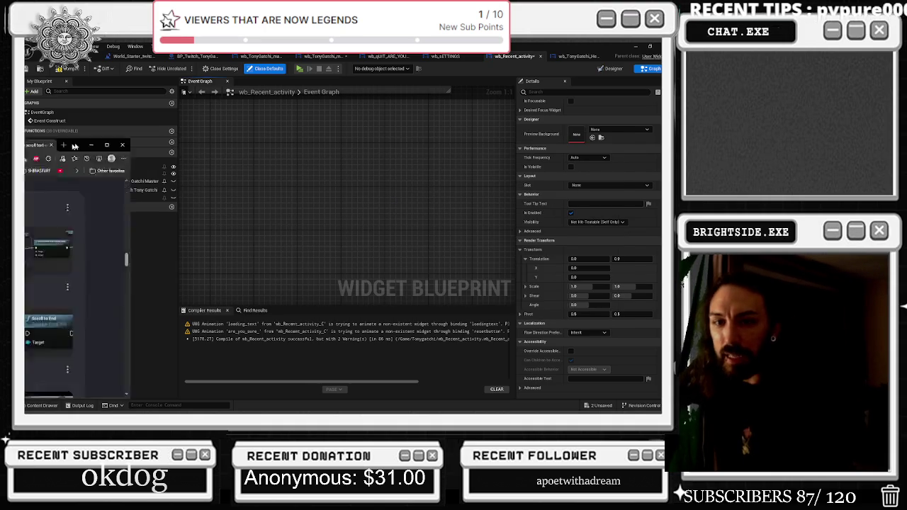
Back in the browser, scroll the auto-scroll results and play the AMMediaGames scrolling text signs video.
key(alt+Tab)
scroll(409, 178, down, 3)
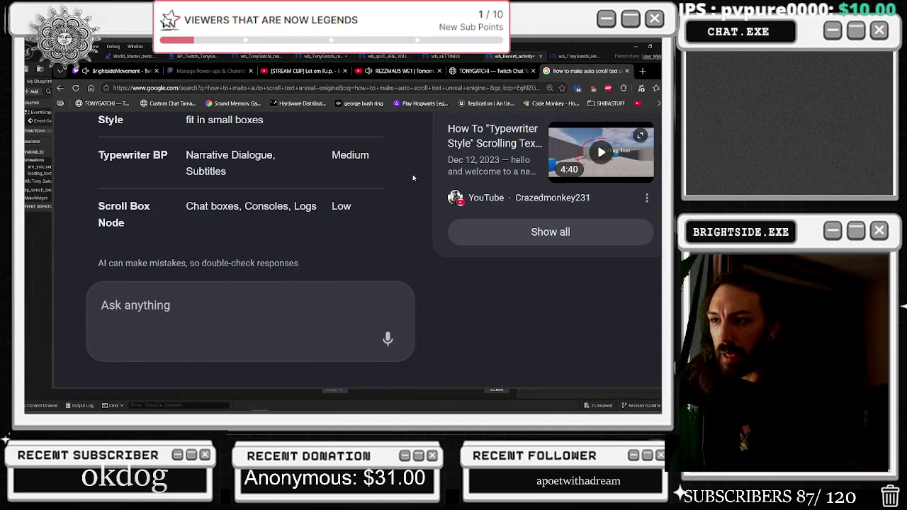
scroll(413, 178, down, 3)
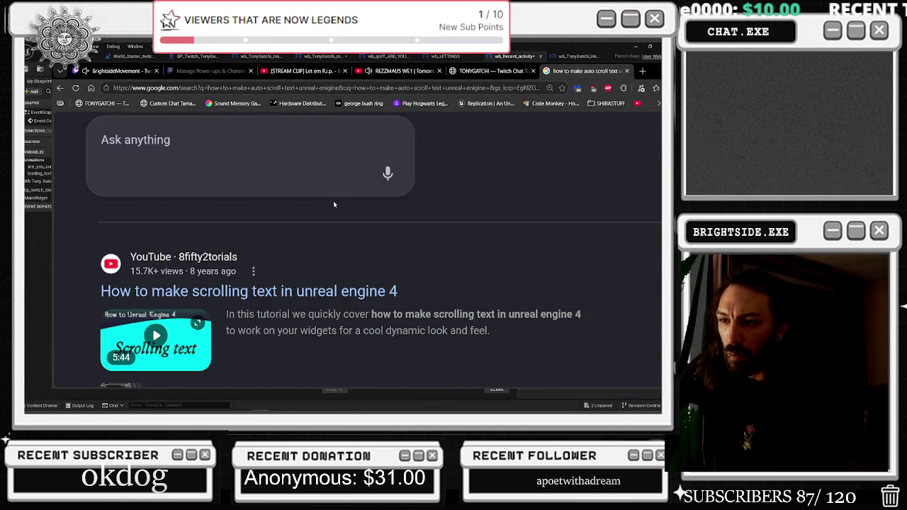
scroll(357, 202, down, 2)
scroll(370, 237, down, 3)
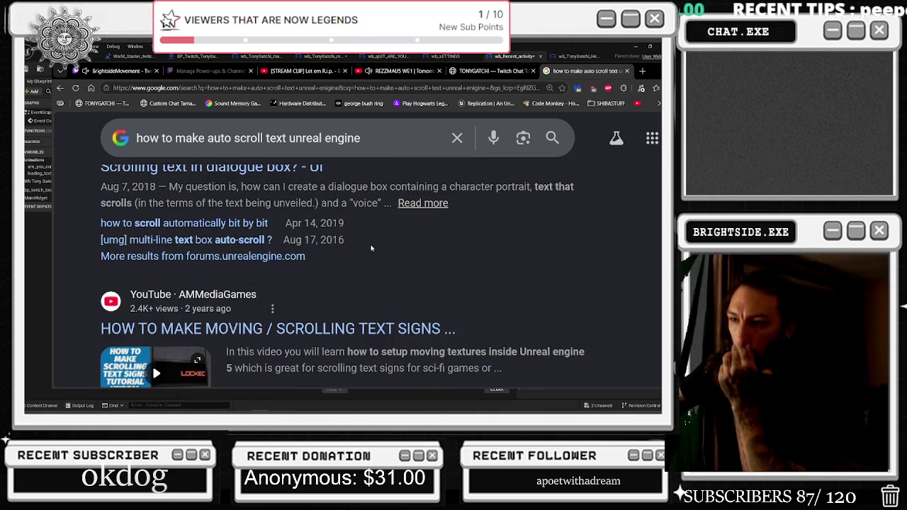
scroll(367, 237, down, 2)
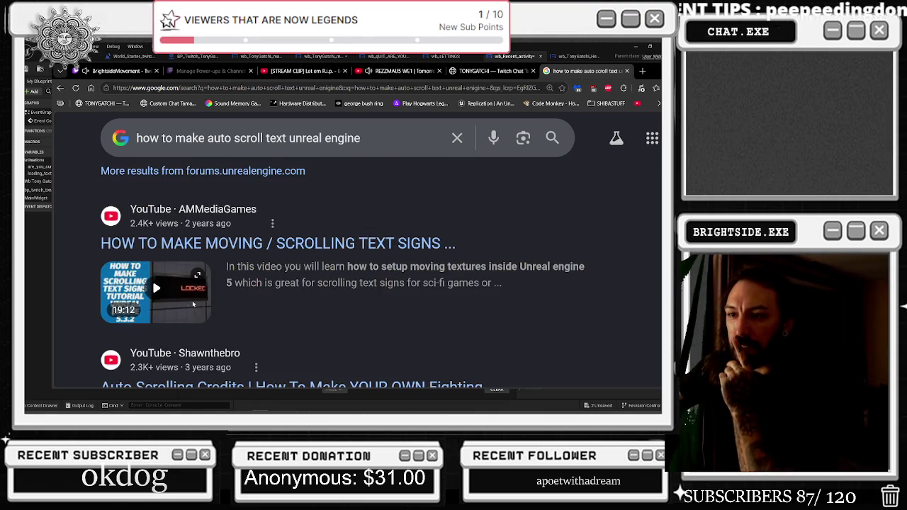
click(193, 308)
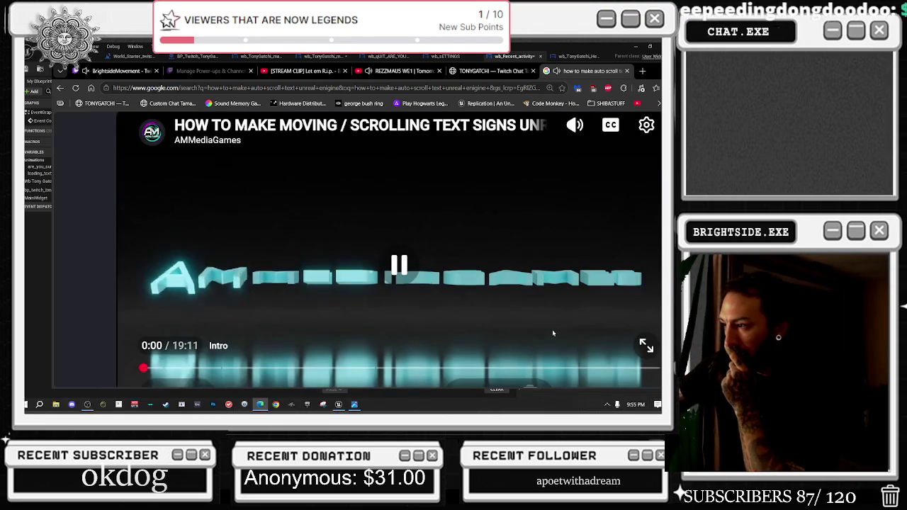
Make the video fullscreen and skip ahead through its chapters from 1:15 to 8:31.
double_click(550, 337)
click(82, 355)
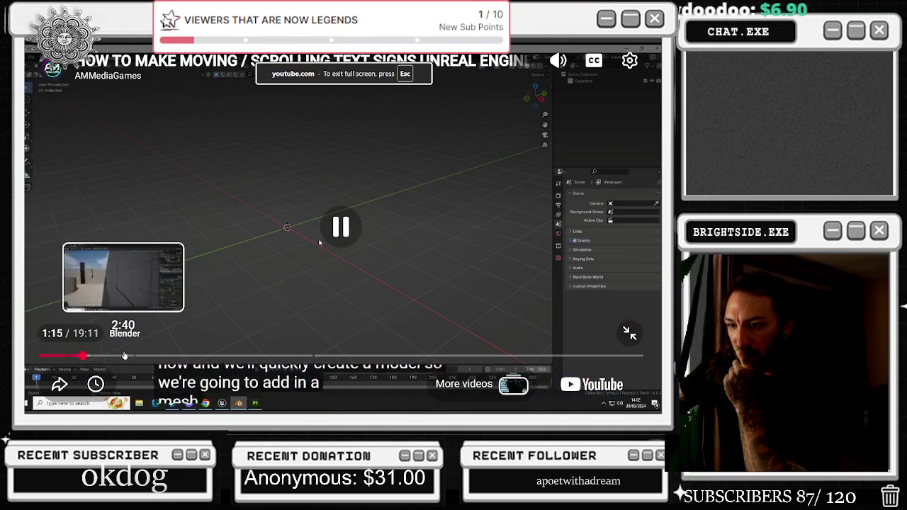
click(126, 355)
click(161, 355)
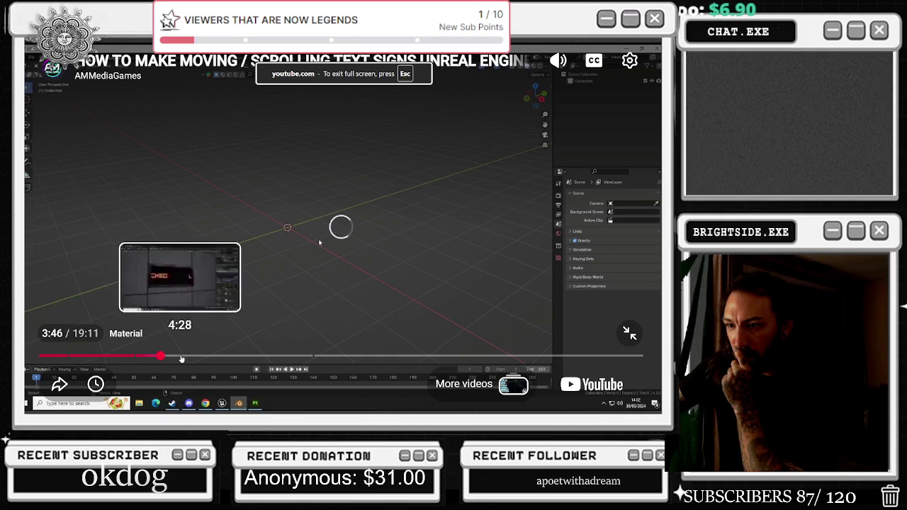
click(201, 356)
click(222, 356)
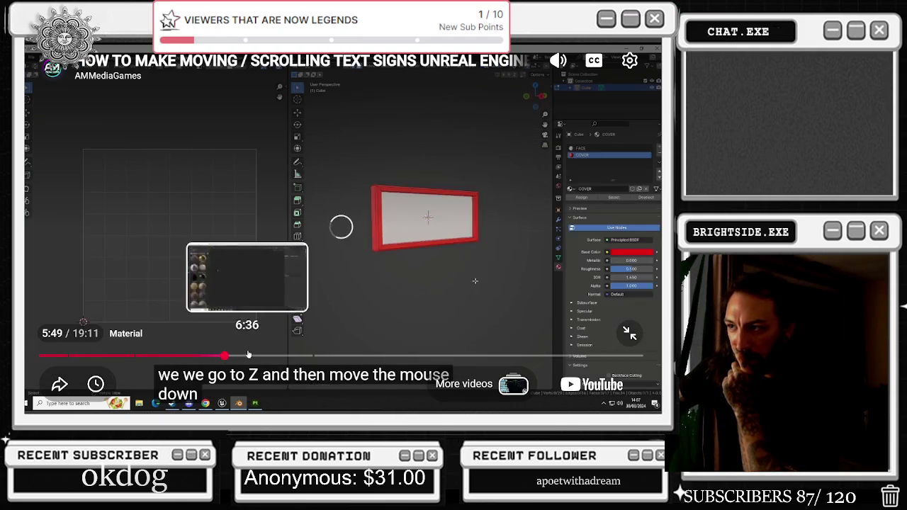
click(247, 355)
click(277, 356)
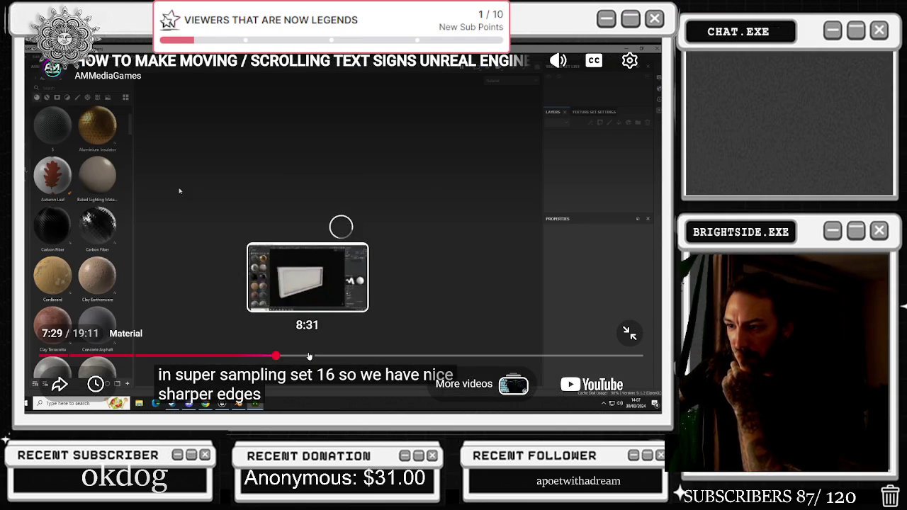
click(309, 356)
Skip through the font, texture export and material sections, ending at 17:29.
click(363, 356)
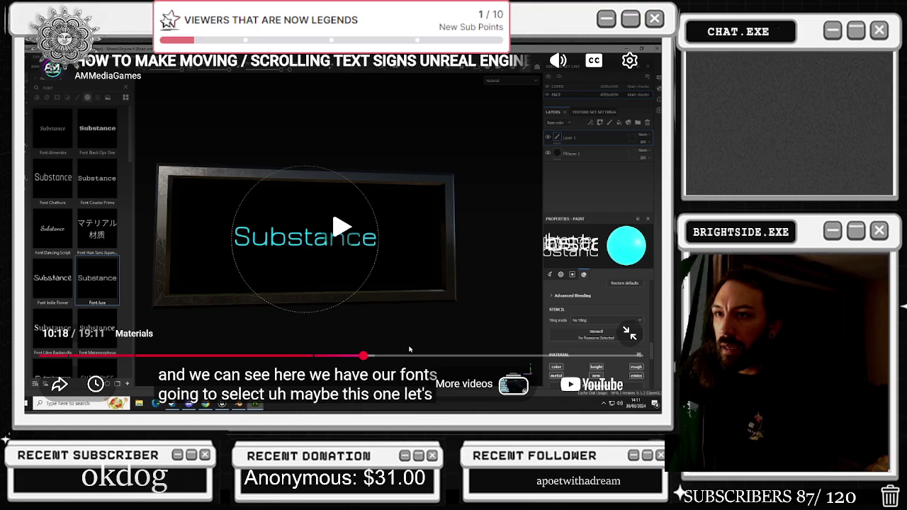
click(421, 354)
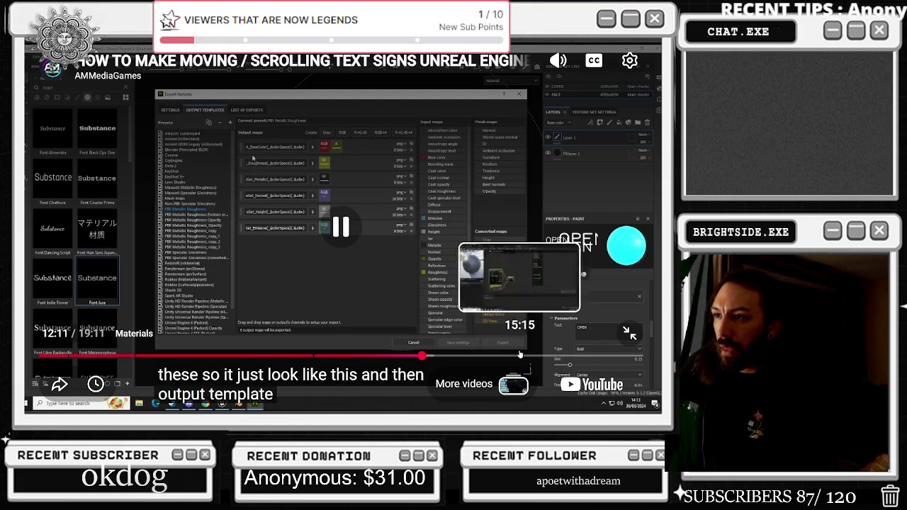
click(506, 356)
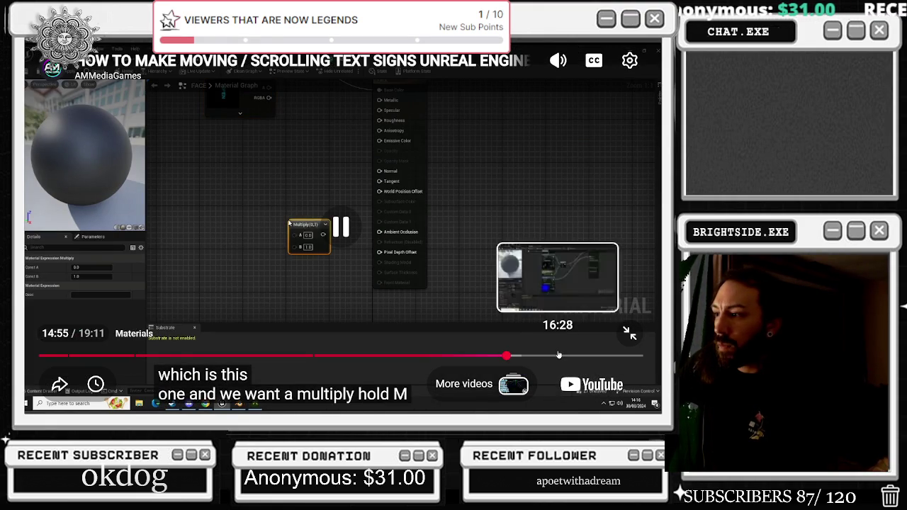
click(553, 355)
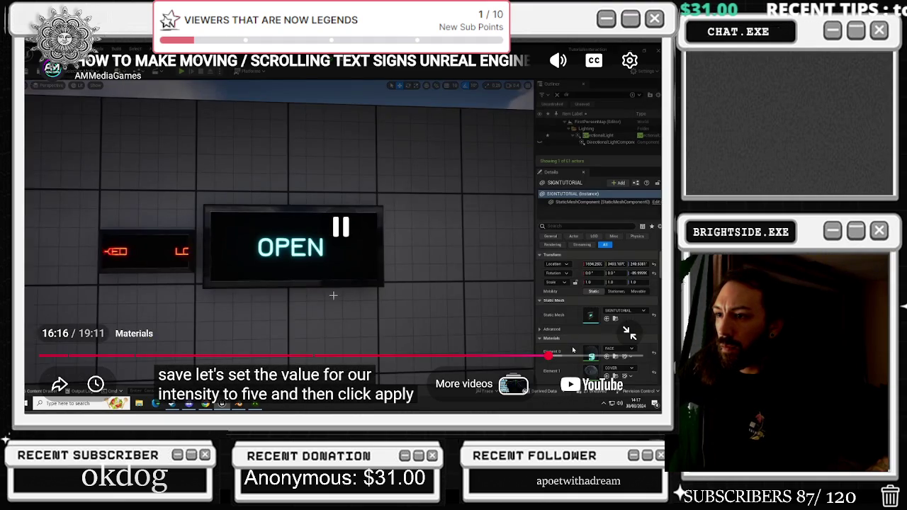
click(531, 356)
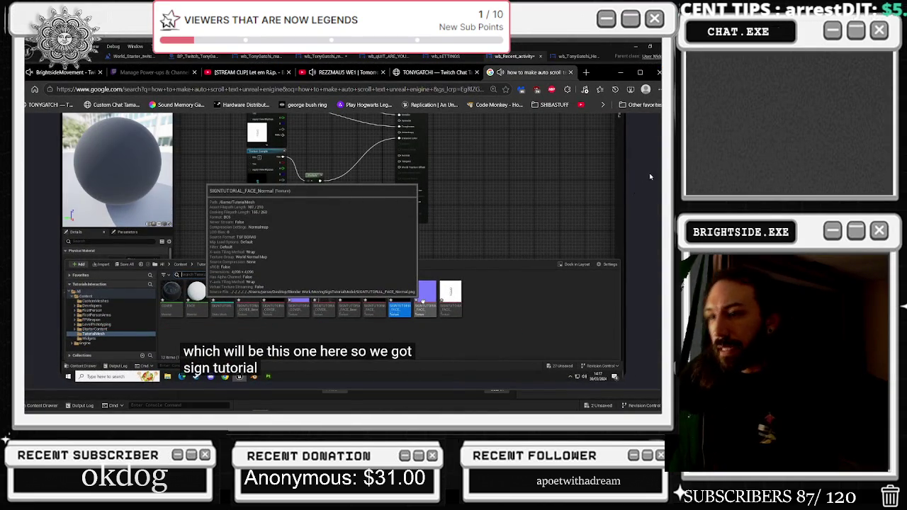
click(491, 276)
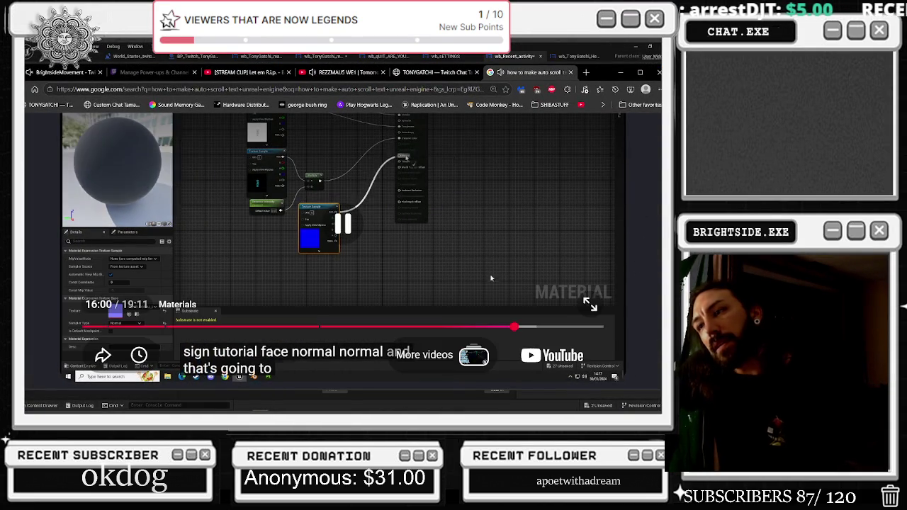
click(553, 328)
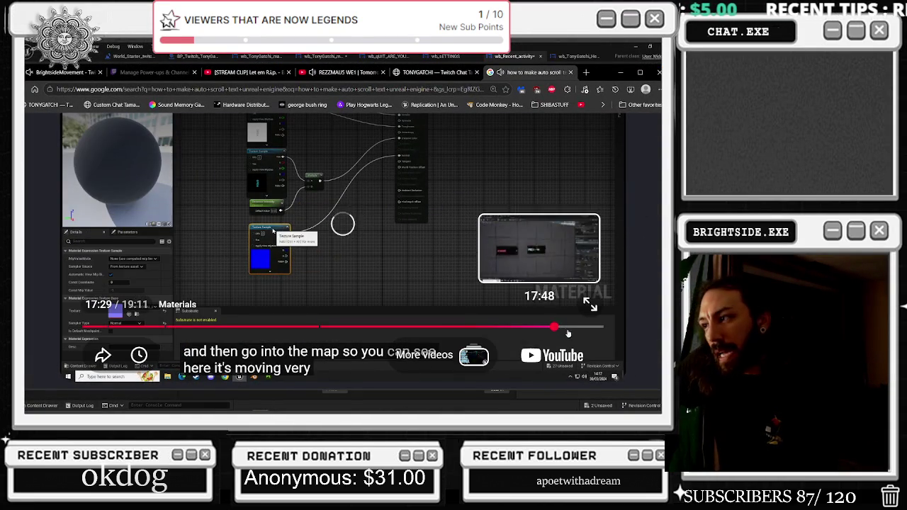
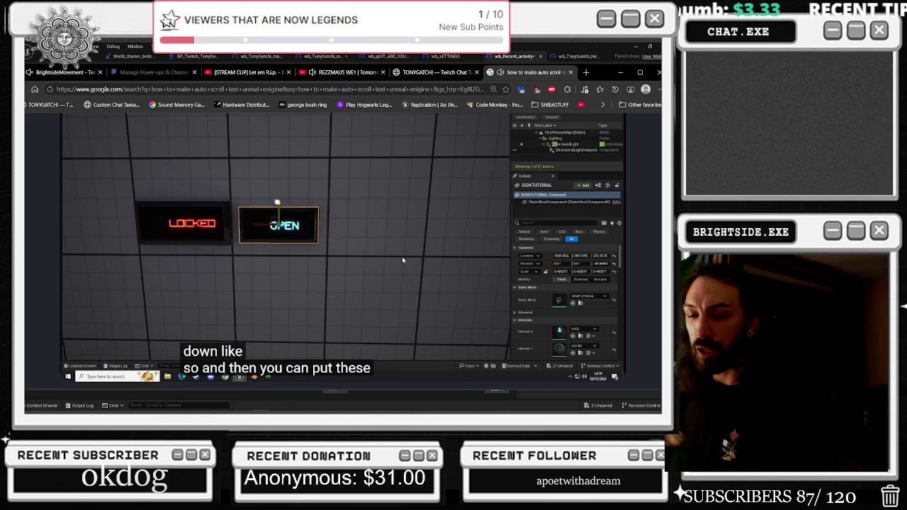
Close the Edge auto-scroll tutorial tab and minimize the browser to get back to Unreal.
click(571, 73)
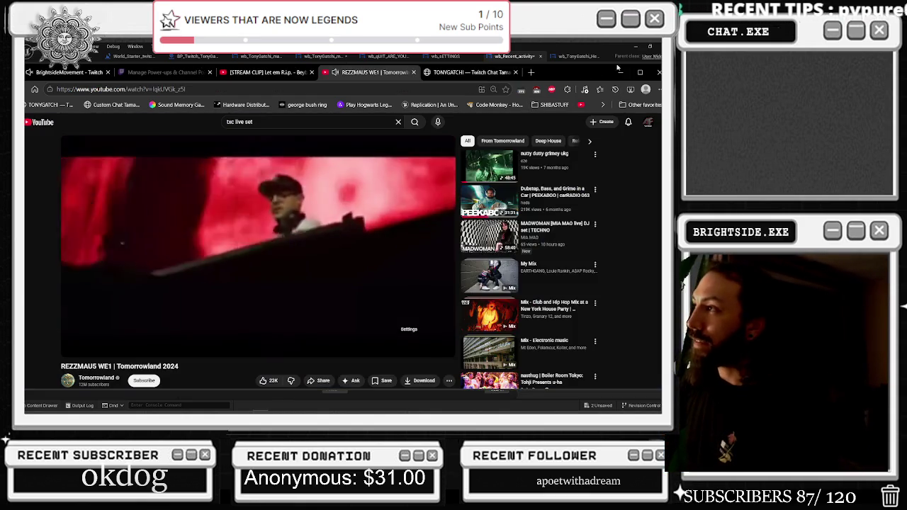
click(620, 72)
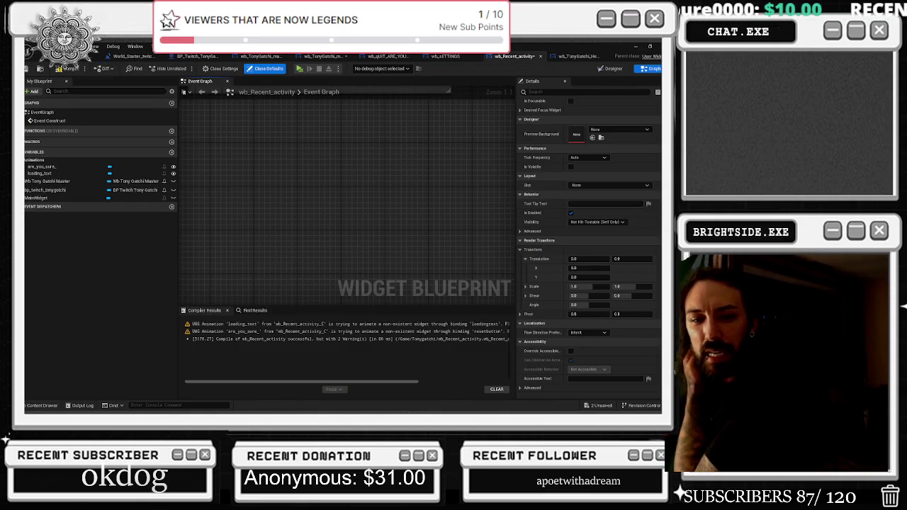
Look through the stat bars widget, wb_SETTINGS, level blueprint, BP_Twitch_TonyGatchi and settings menu tabs.
click(579, 56)
click(514, 56)
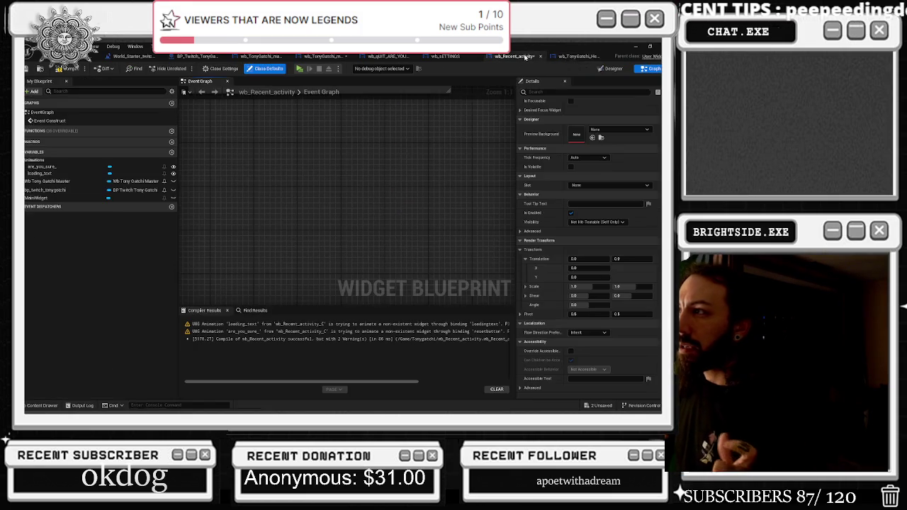
click(446, 56)
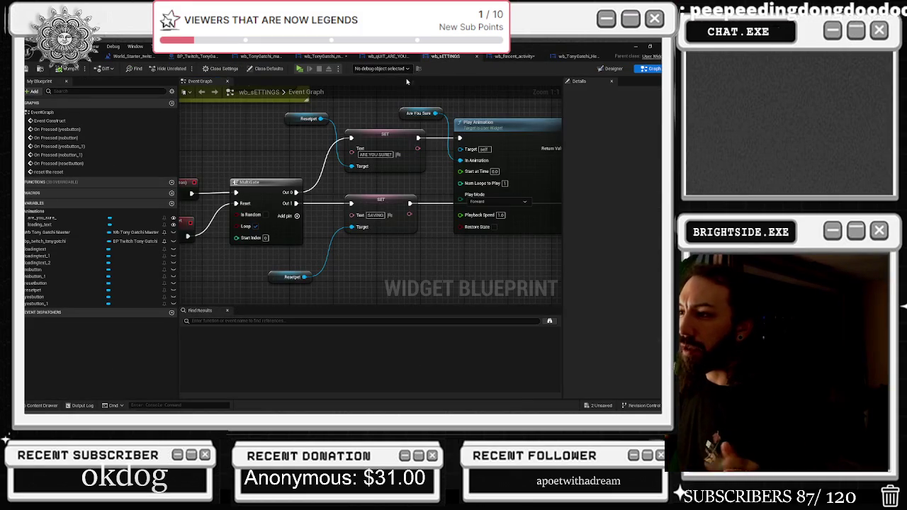
click(140, 56)
click(211, 56)
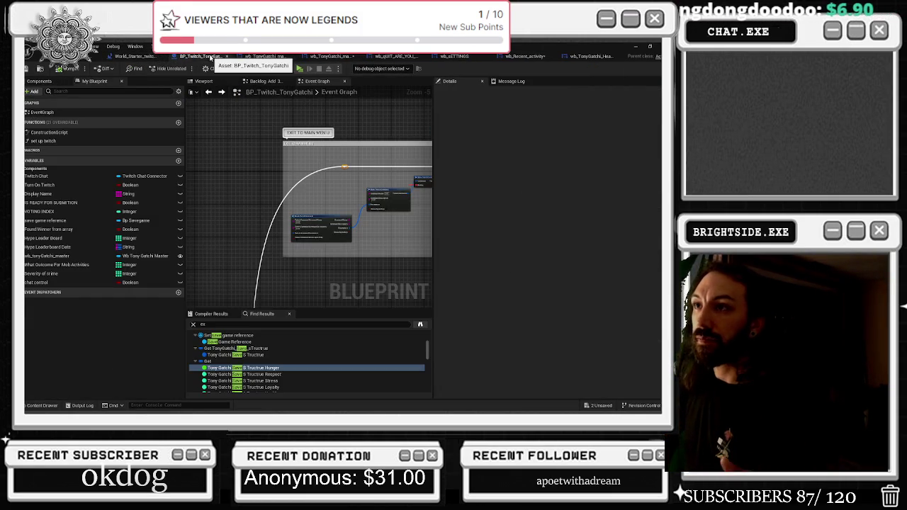
click(266, 56)
Check the wb_TonyGatchi_master event graph, then show wb_Recent_activity in the Designer.
scroll(274, 241, down, 3)
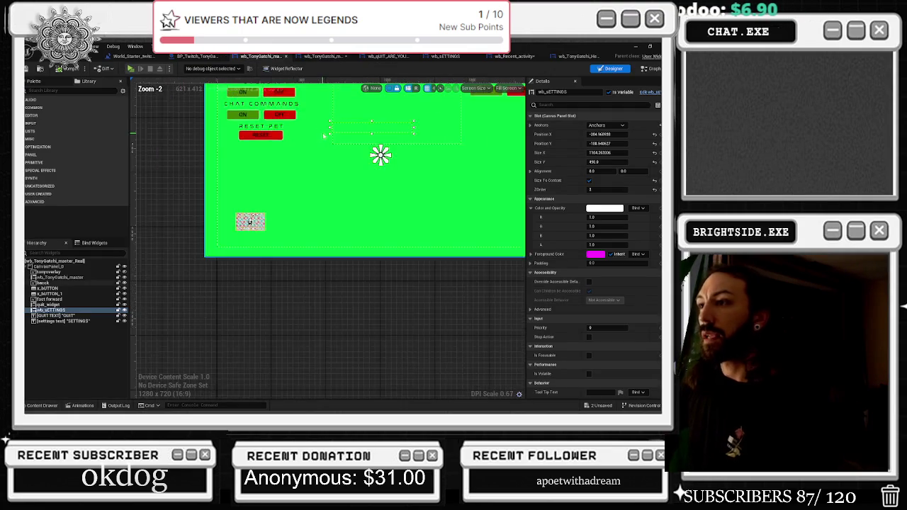
double_click(273, 241)
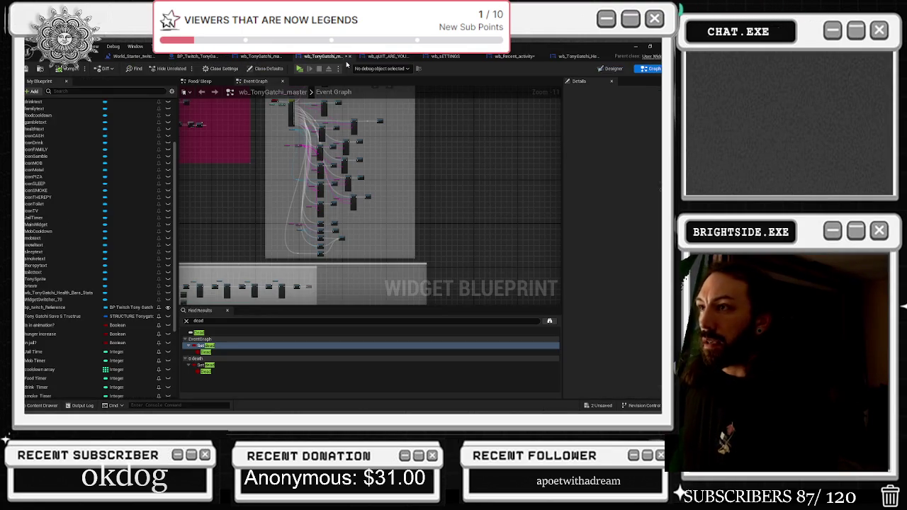
click(525, 56)
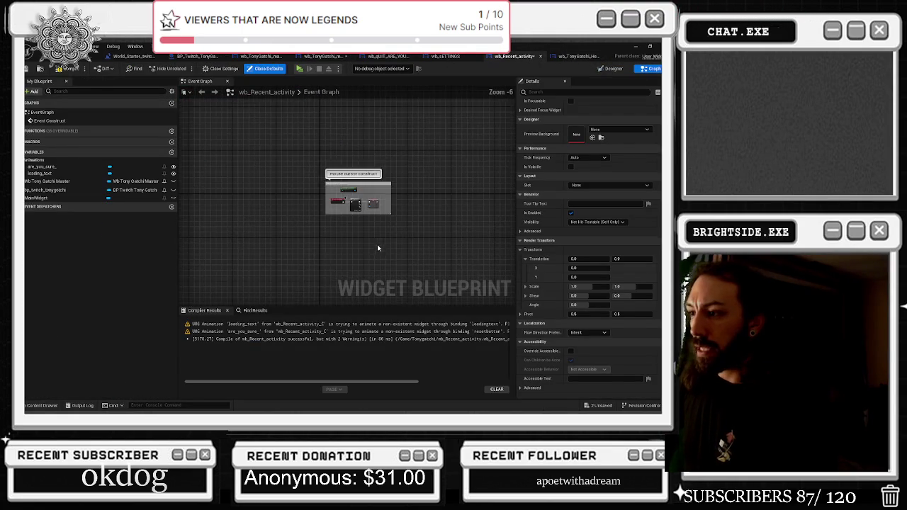
click(614, 69)
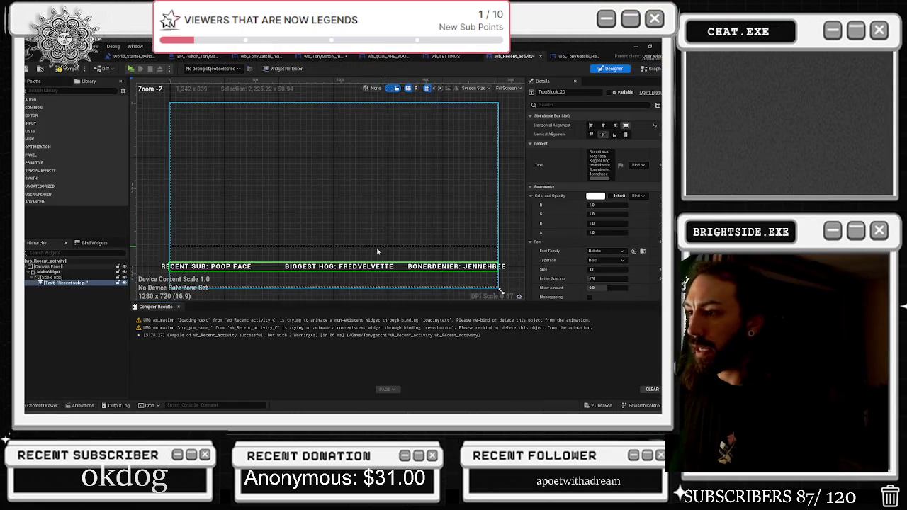
click(89, 283)
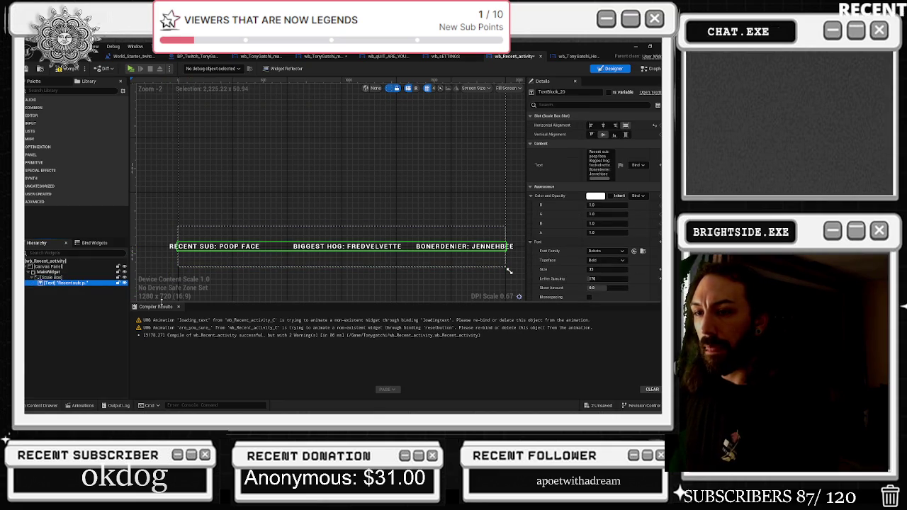
key(ctrl+v)
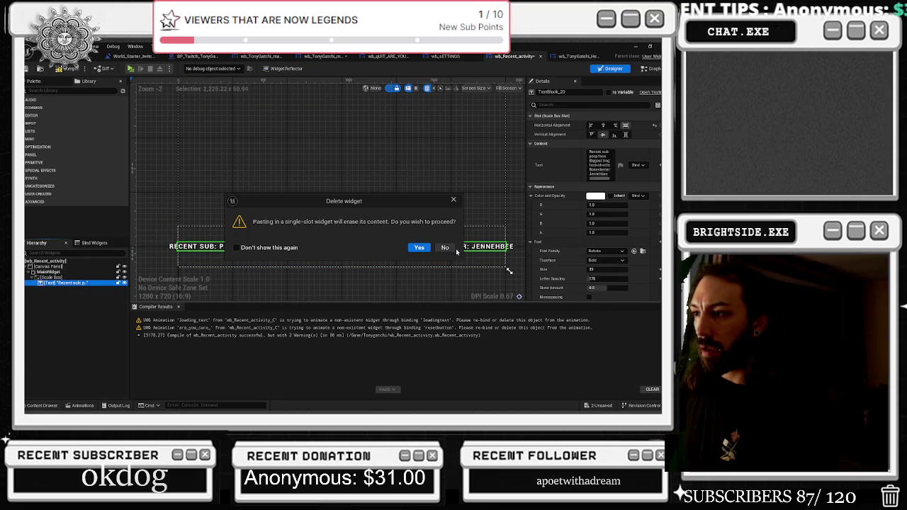
click(452, 201)
click(63, 277)
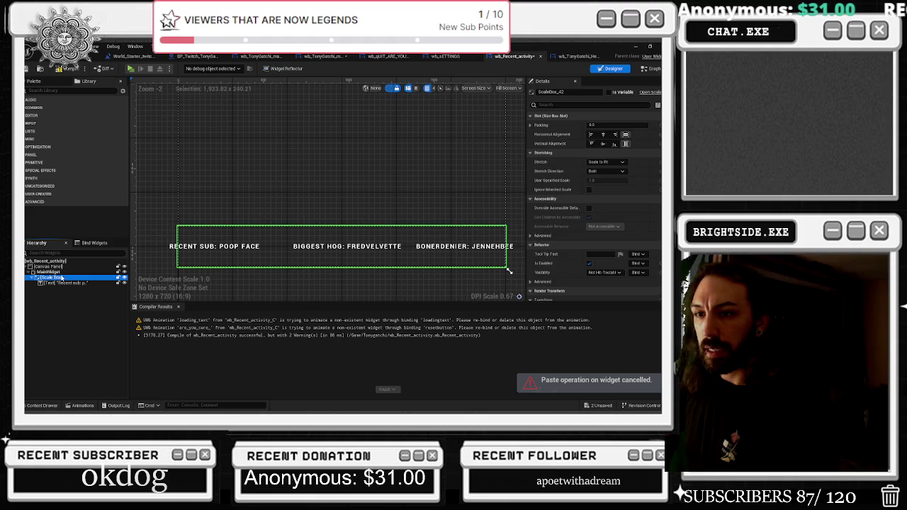
right_click(63, 277)
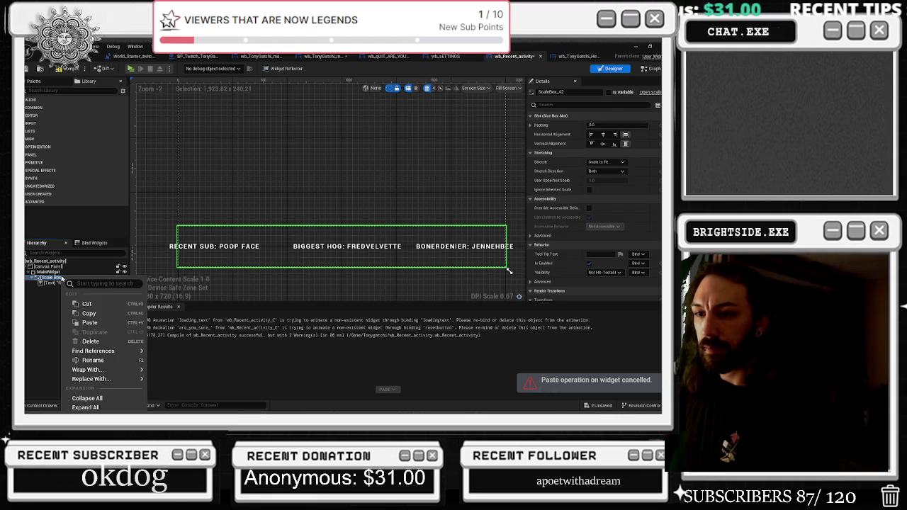
mouse_move(113, 380)
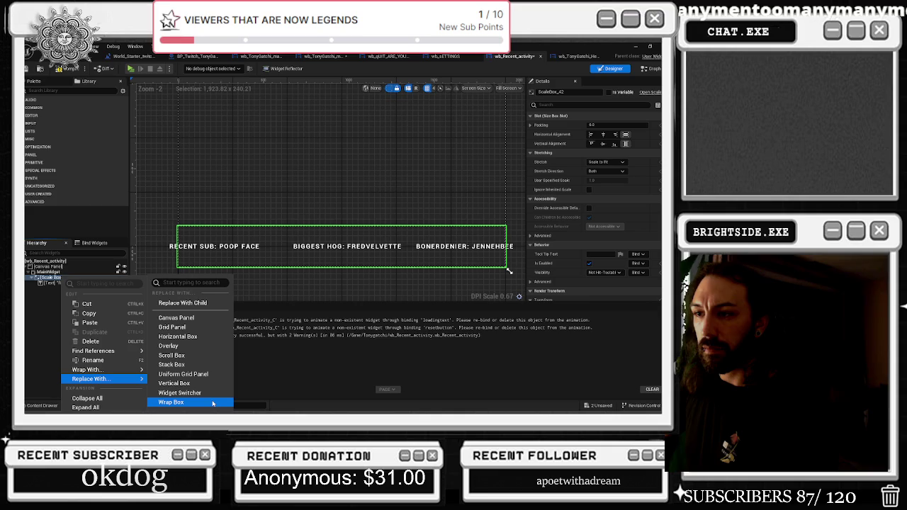
click(331, 266)
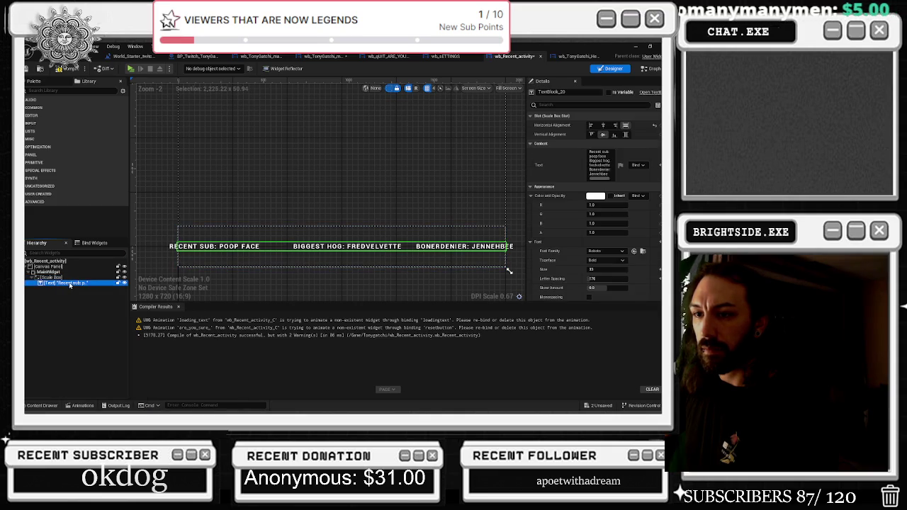
scroll(331, 266, down, 1)
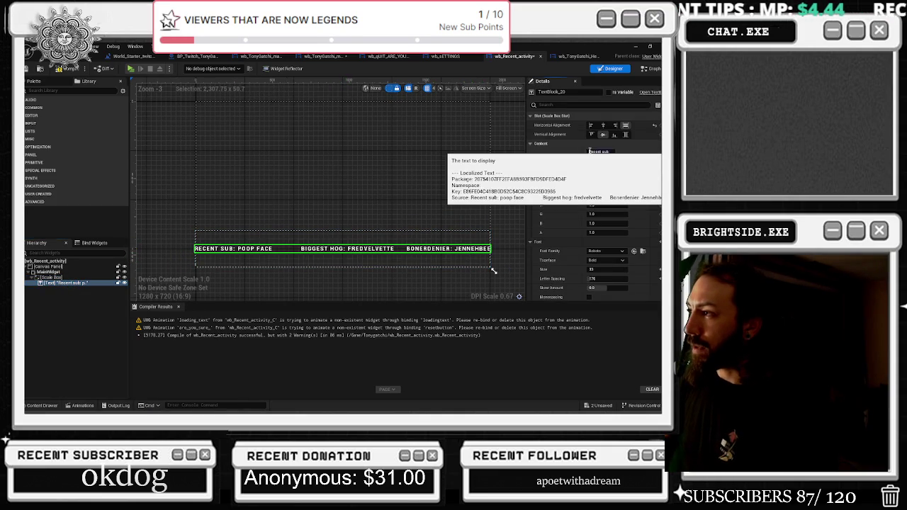
Paste the activity text after itself and delete the line break so both copies share one line.
click(589, 151)
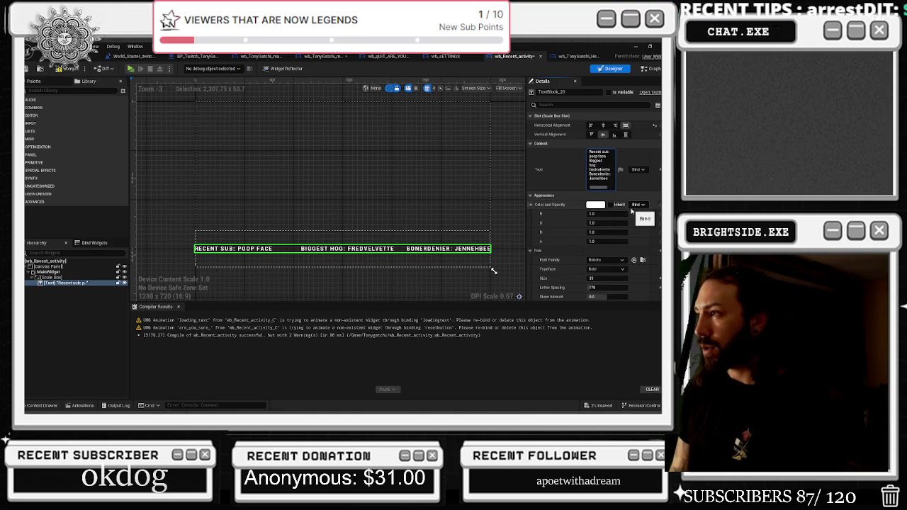
key(ctrl+v)
click(557, 216)
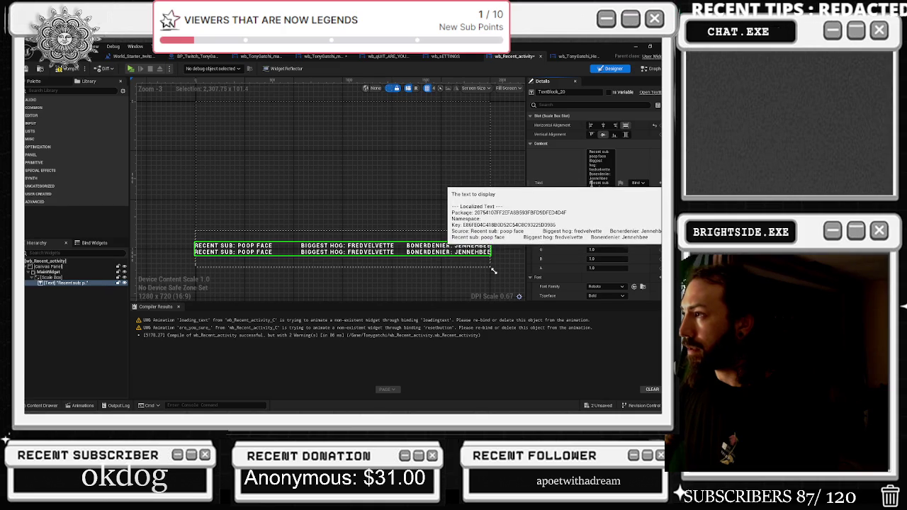
click(593, 156)
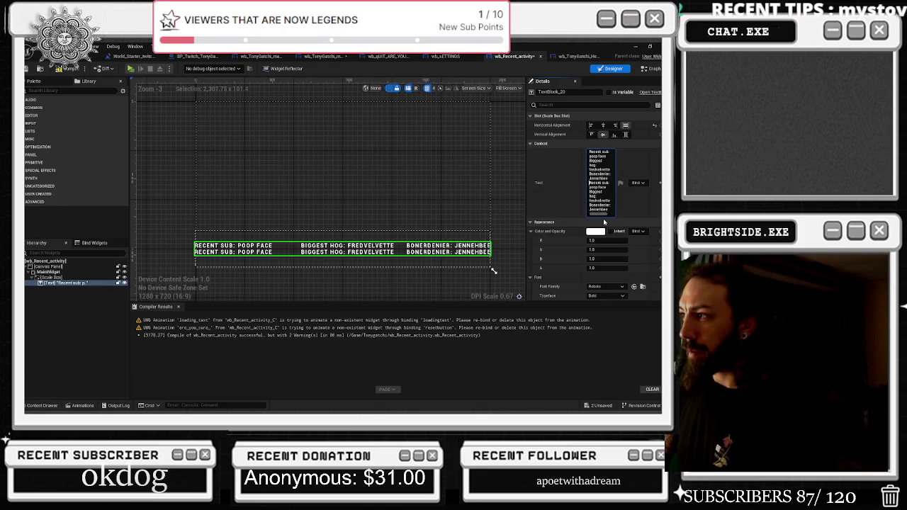
key(BackSpace)
key(Return)
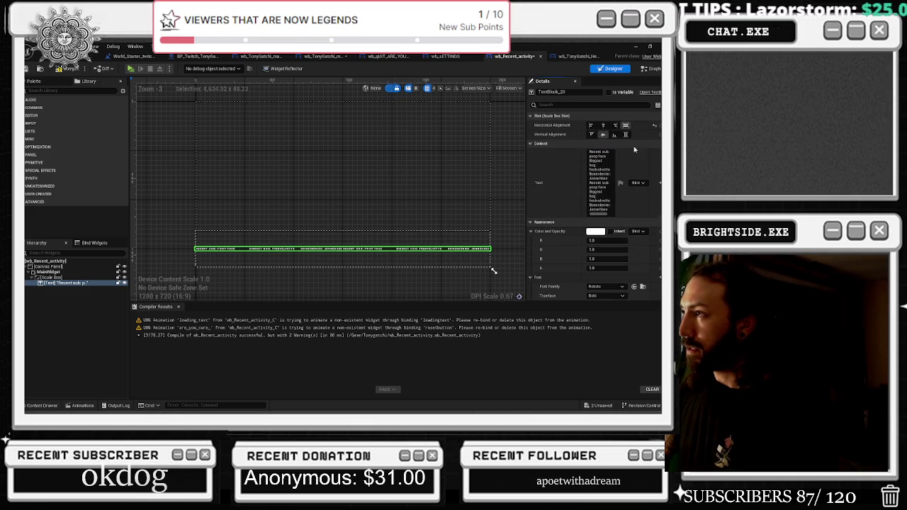
click(97, 277)
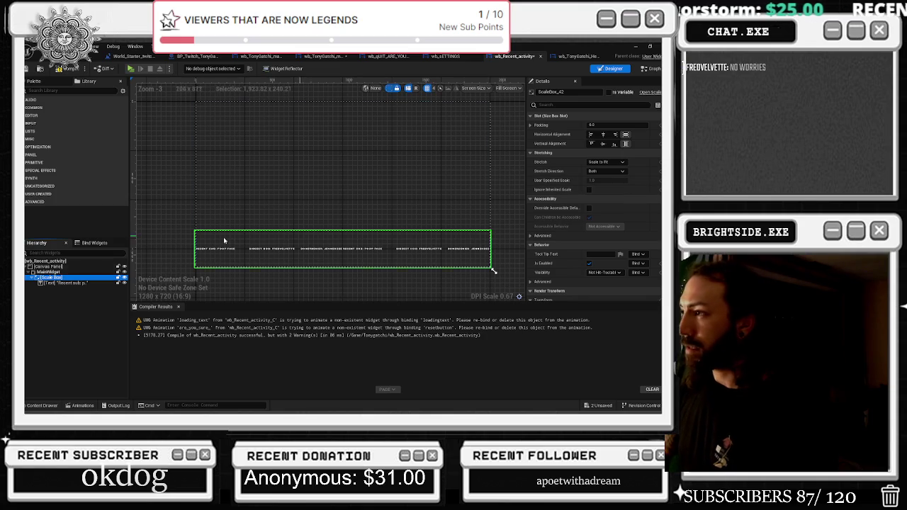
Shrink the activity text's font size from 24 to about 17 so it fits the box.
click(92, 283)
scroll(650, 252, down, 5)
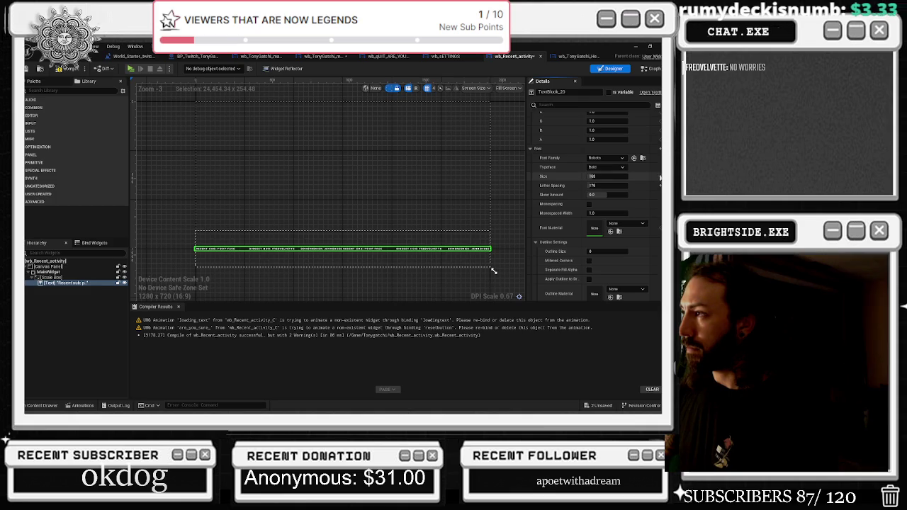
text(24)
key(Return)
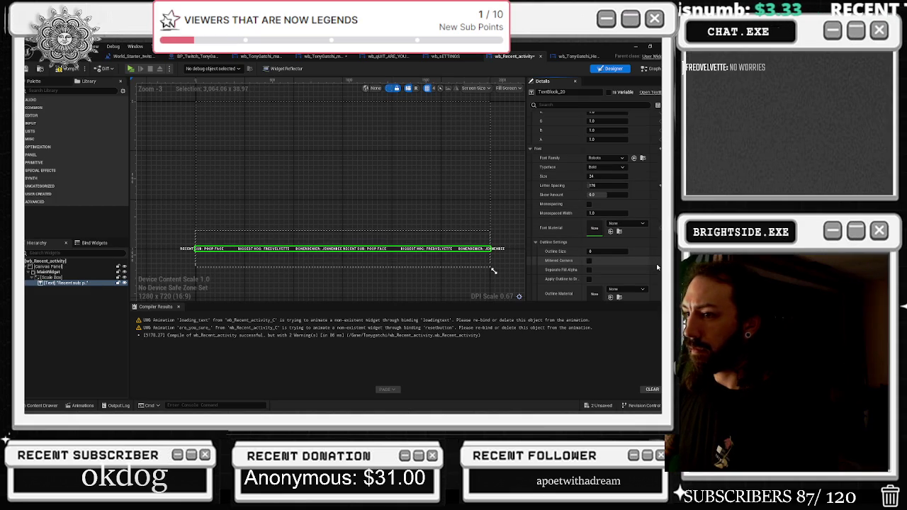
click(606, 176)
text(1)
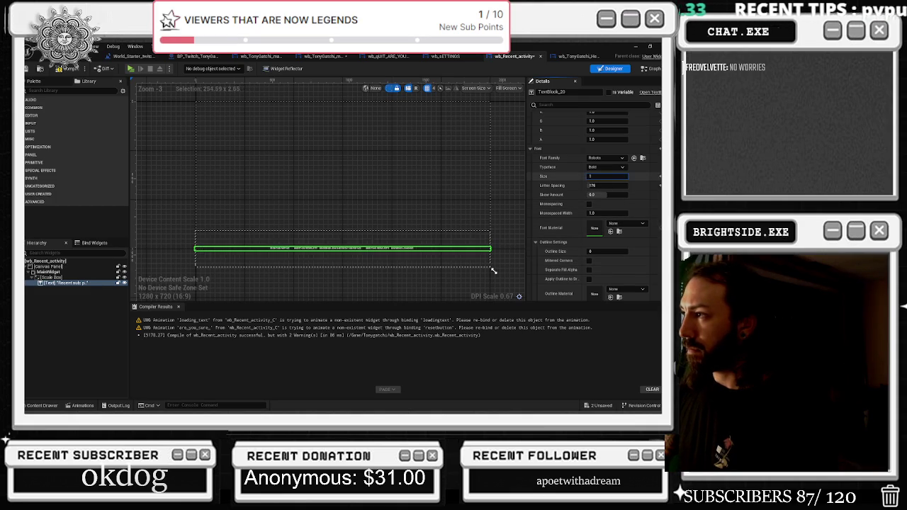
drag(624, 176, 614, 178)
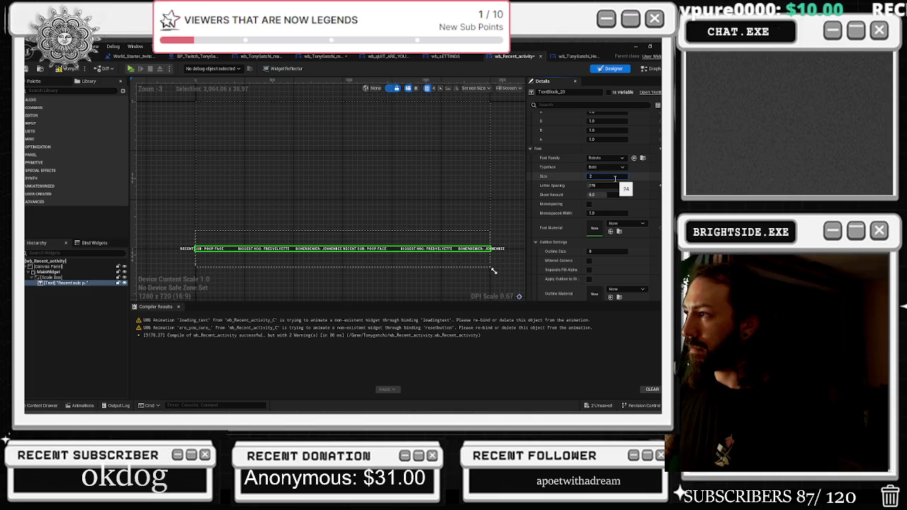
mouse_move(612, 180)
mouse_down()
mouse_move(560, 176)
mouse_move(572, 176)
mouse_up()
click(599, 176)
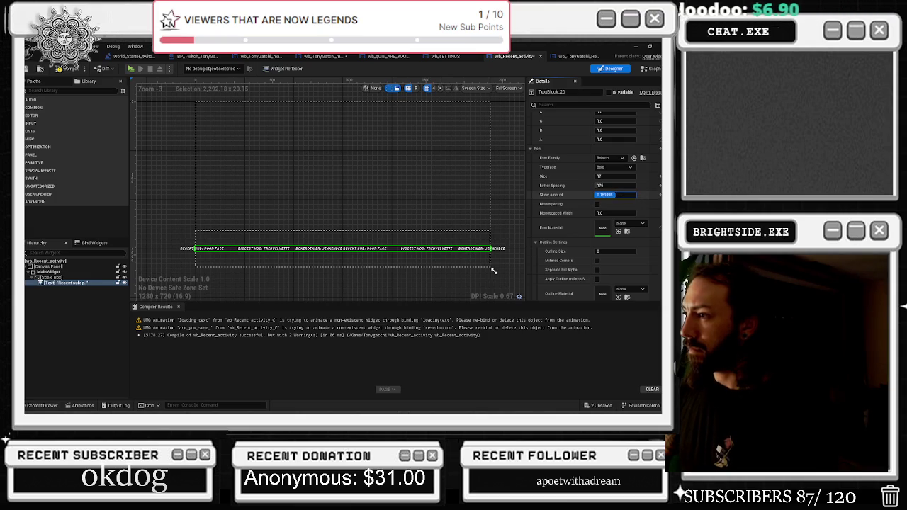
Set the text's Render Transform scale to 2 on both X and Y.
scroll(638, 227, down, 5)
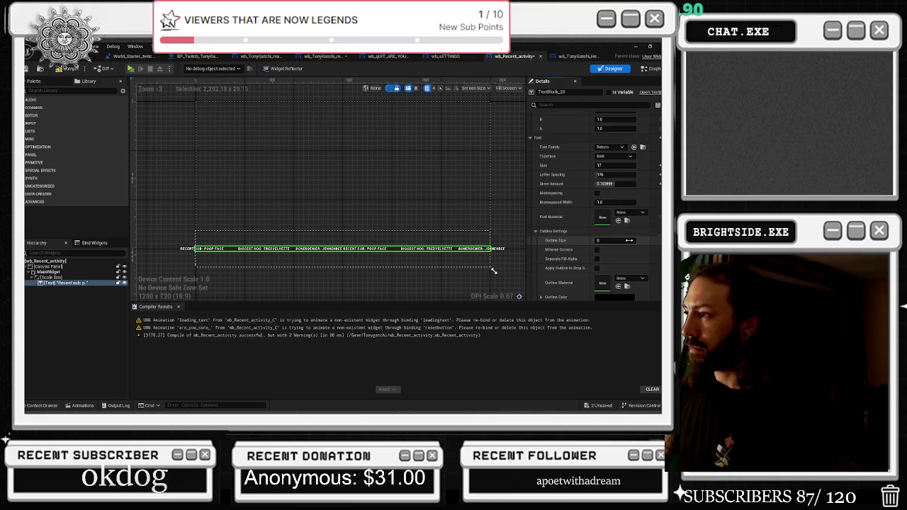
scroll(631, 245, down, 5)
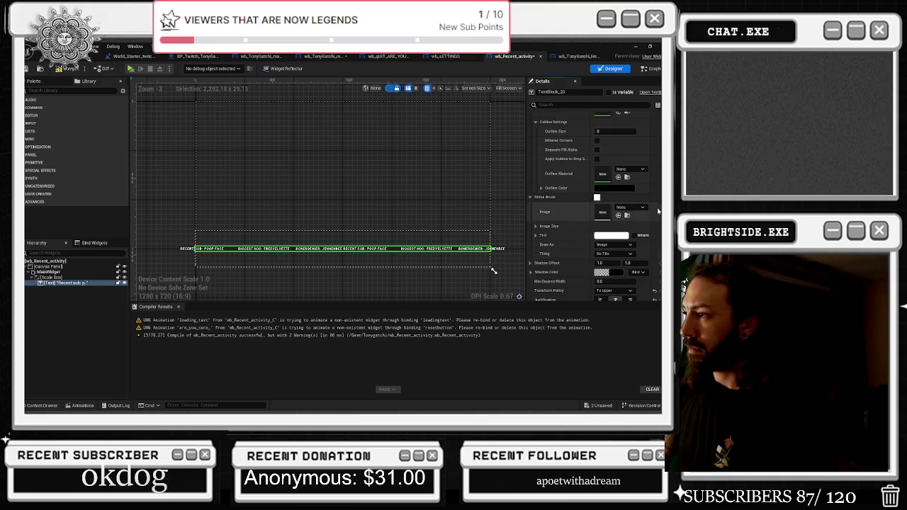
scroll(595, 205, down, 4)
click(599, 151)
text(2)
key(Tab)
key(Return)
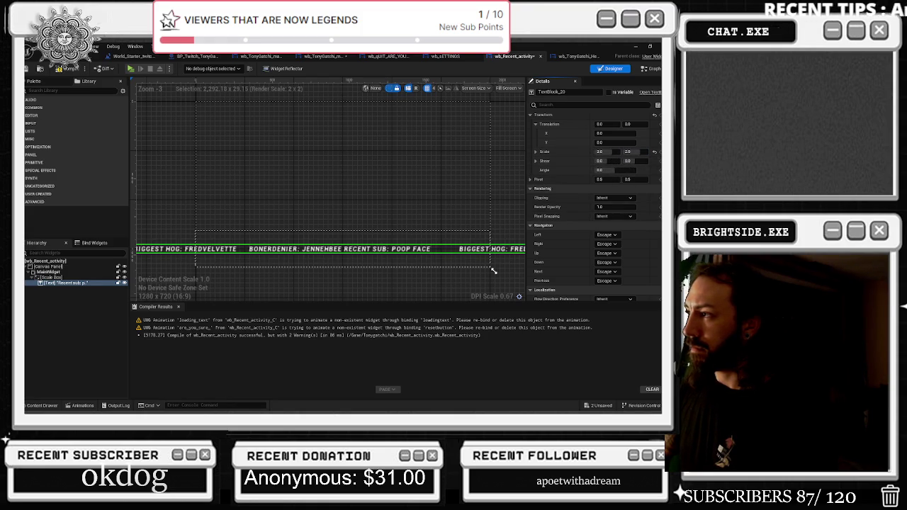
Set the text's font size to 24 and widen its letter spacing.
scroll(638, 192, up, 10)
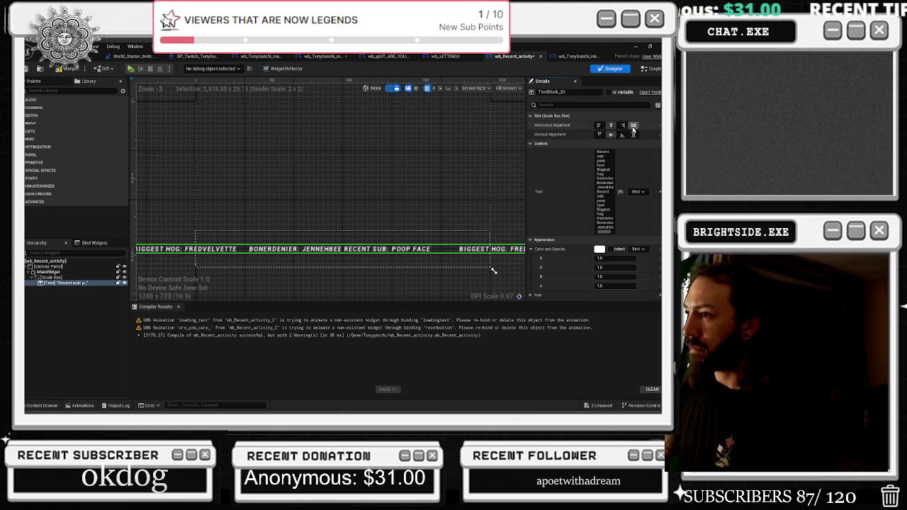
scroll(652, 184, down, 2)
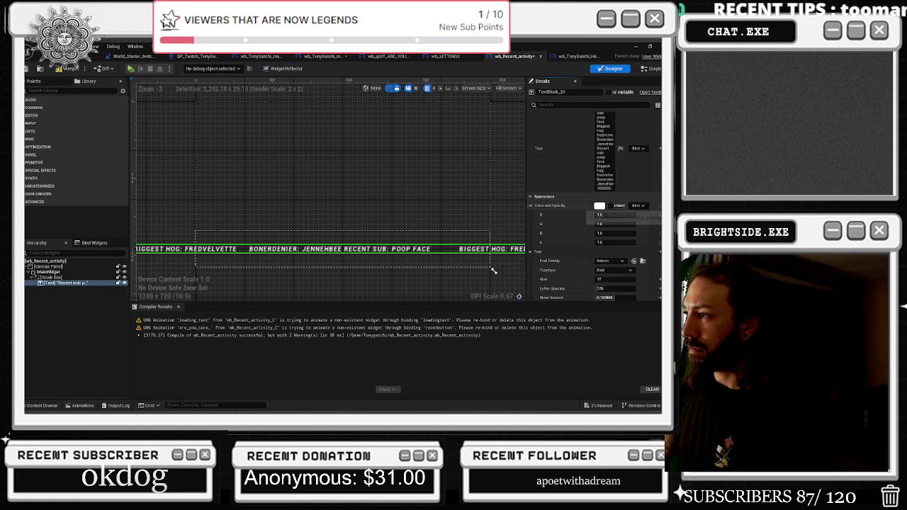
scroll(645, 234, down, 1)
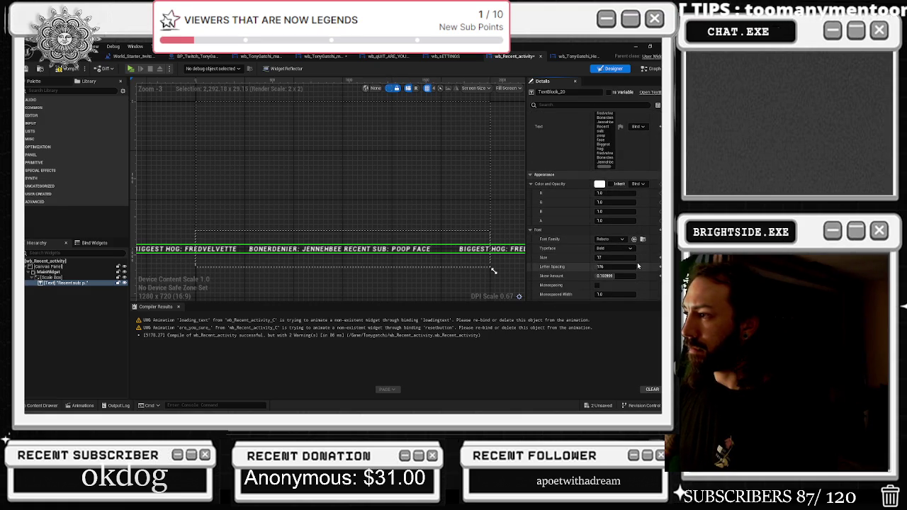
drag(633, 258, 642, 258)
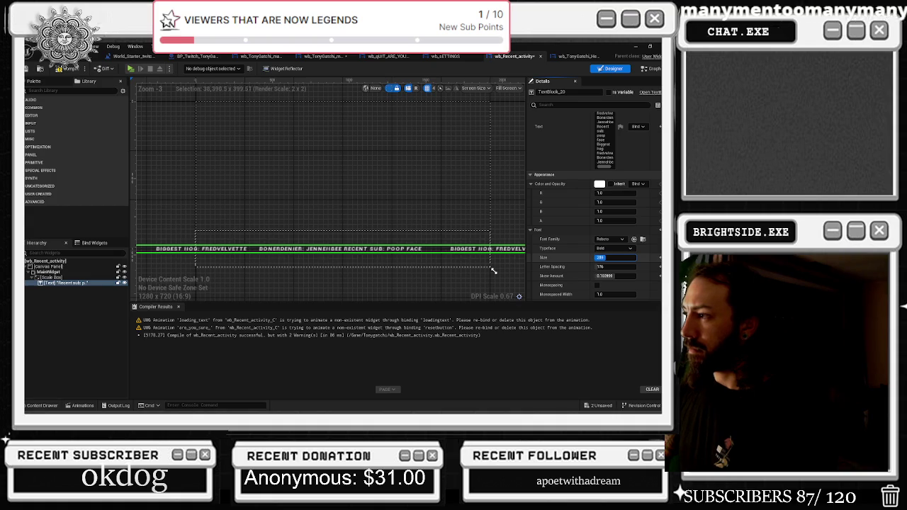
key(Return)
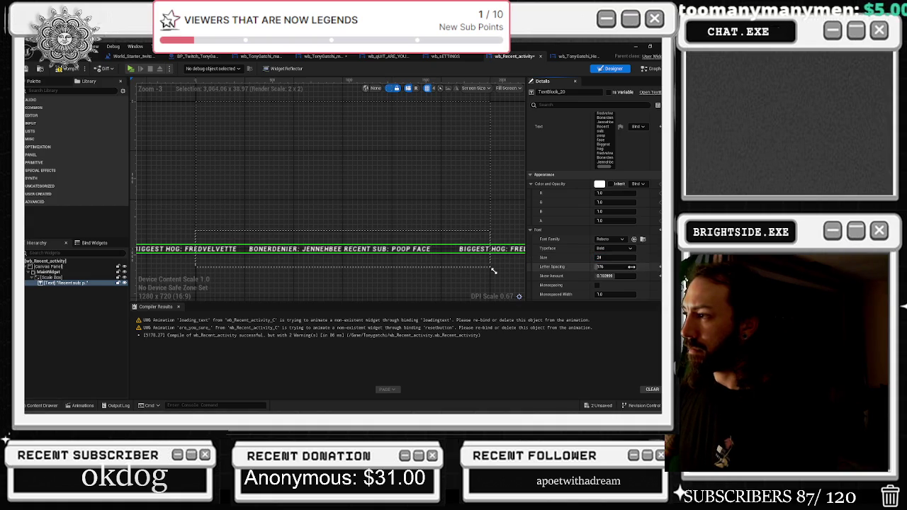
mouse_move(629, 267)
mouse_down()
mouse_move(652, 267)
mouse_move(638, 266)
mouse_up()
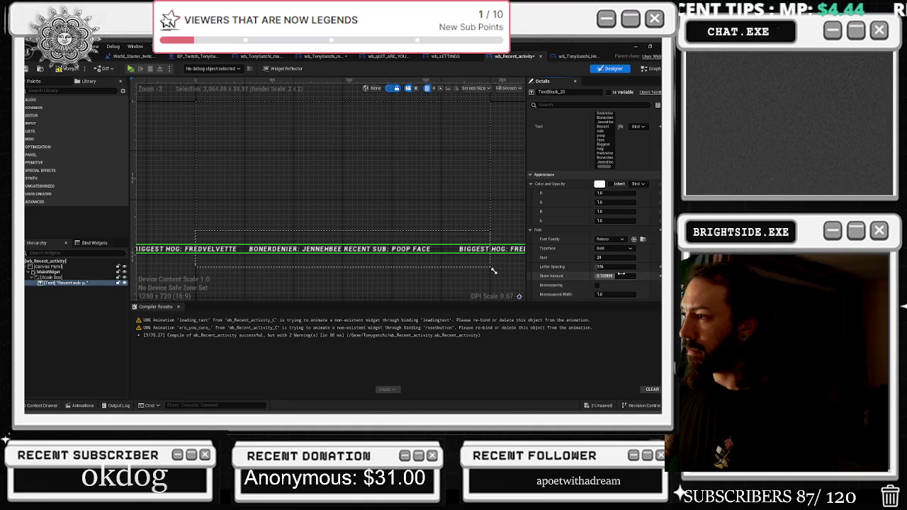
Set the text's render scale to 1.5 X and 2.6 Y and shift it right with Translation X.
scroll(619, 275, down, 4)
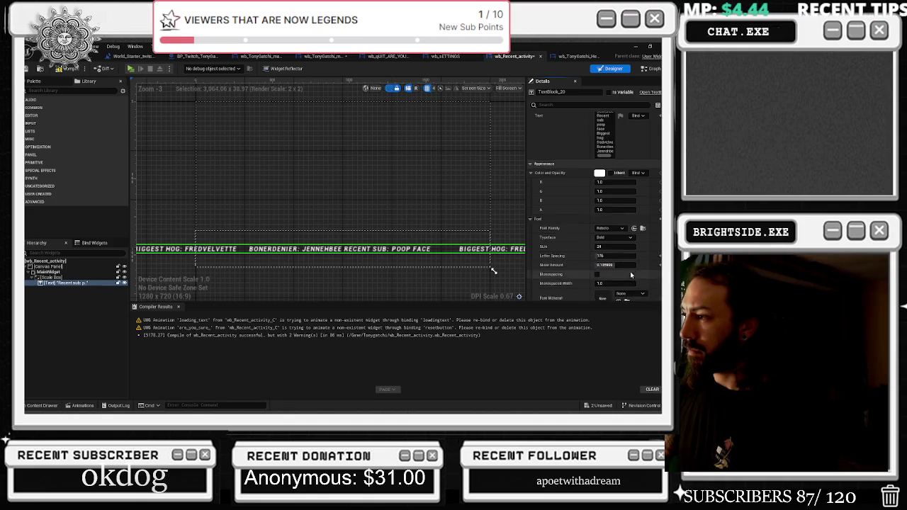
scroll(635, 275, down, 8)
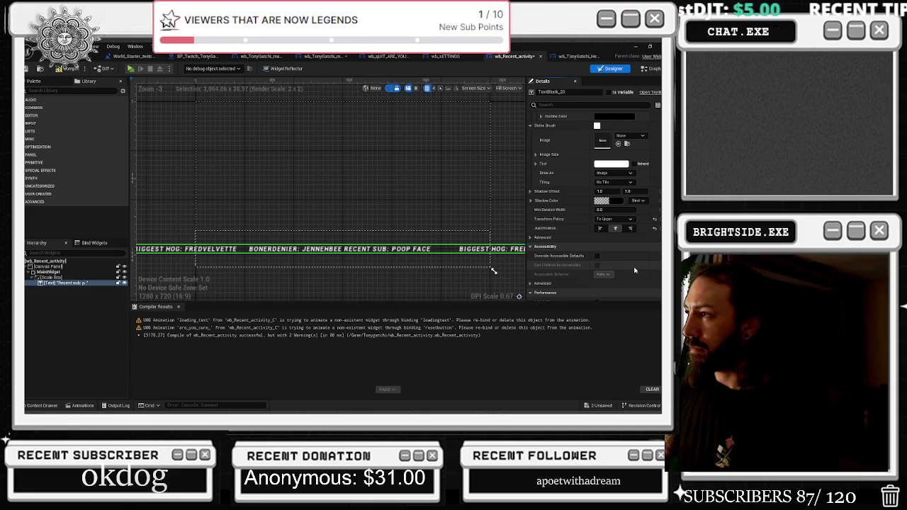
scroll(635, 270, down, 10)
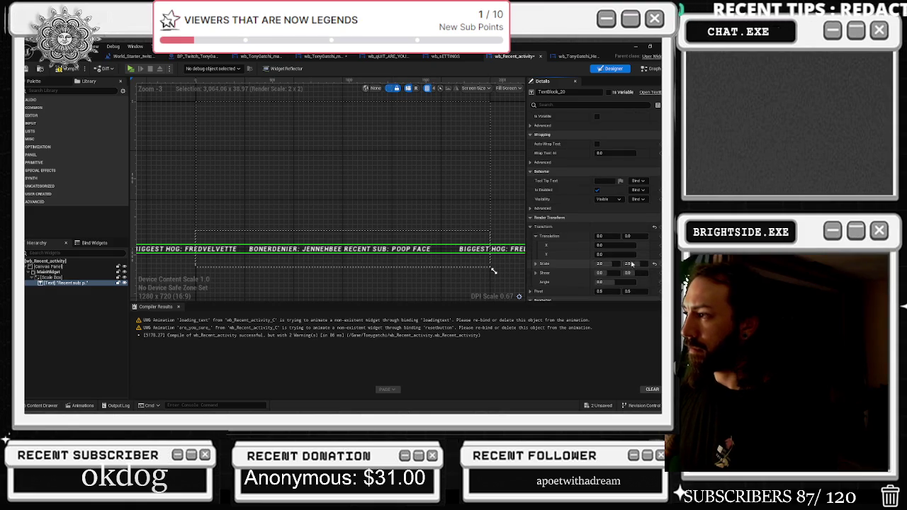
text(1.5)
key(Tab)
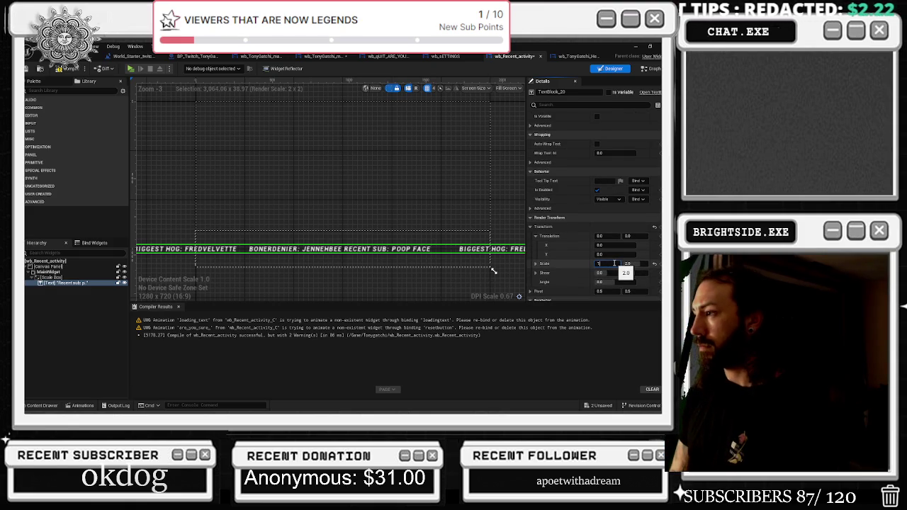
text(2.6)
key(Return)
key(Return)
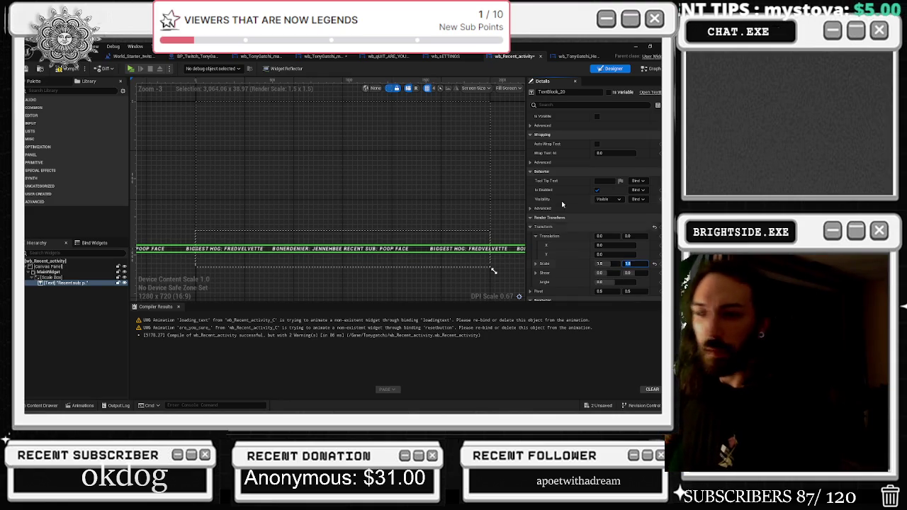
drag(429, 226, 291, 253)
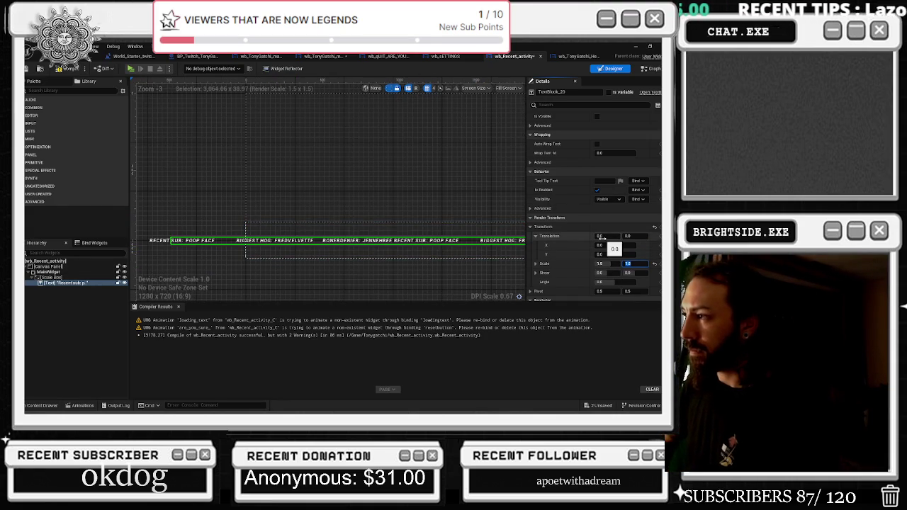
drag(599, 236, 645, 236)
Anchor MainWidget to the screen centre, leaving Size to Content off.
scroll(430, 245, down, 3)
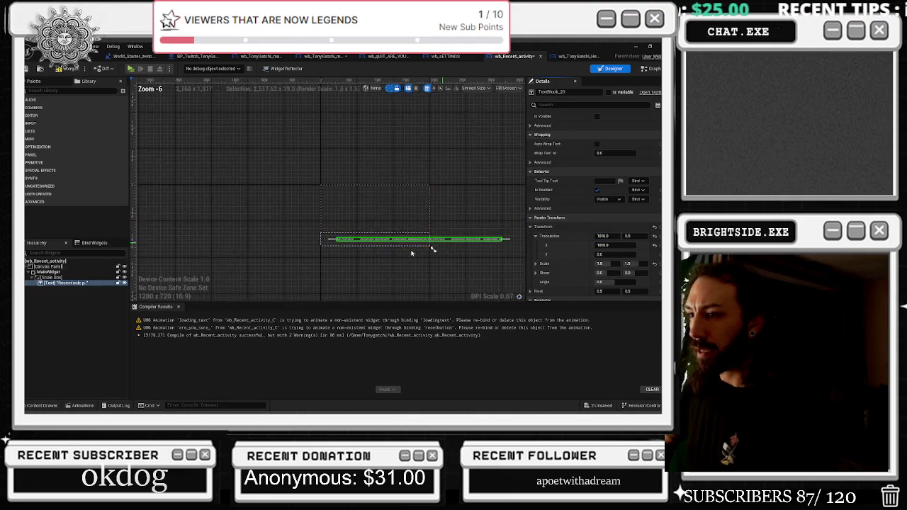
click(51, 277)
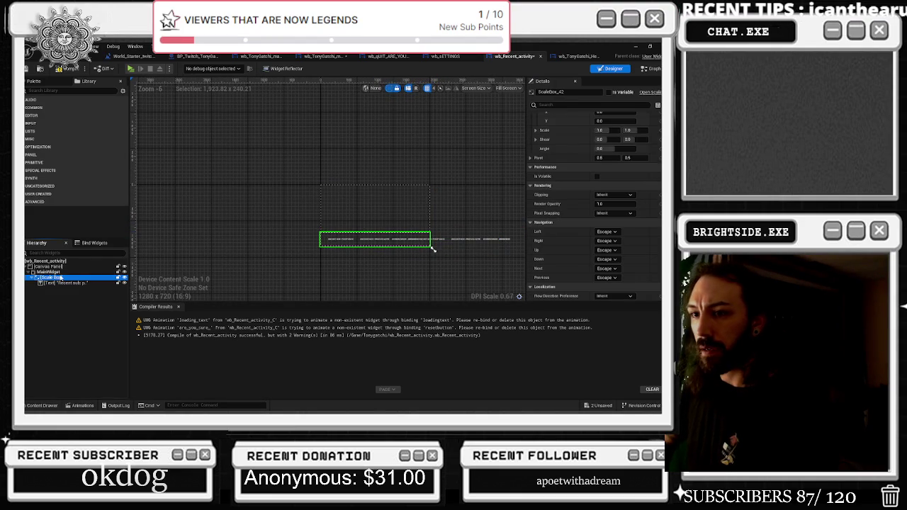
click(49, 272)
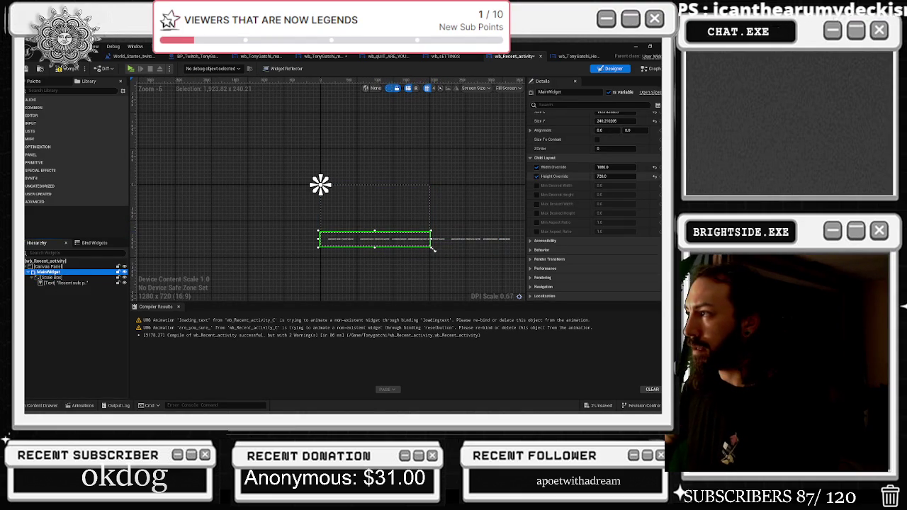
click(434, 250)
click(614, 125)
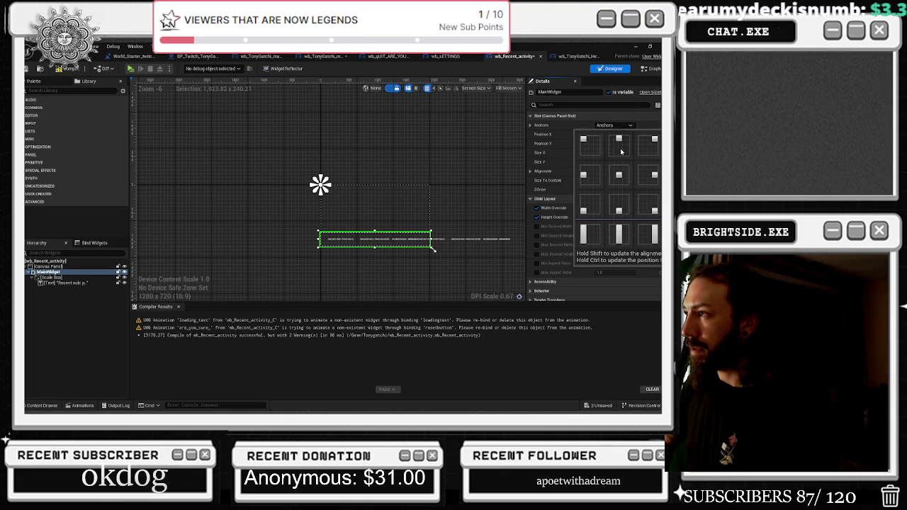
click(628, 186)
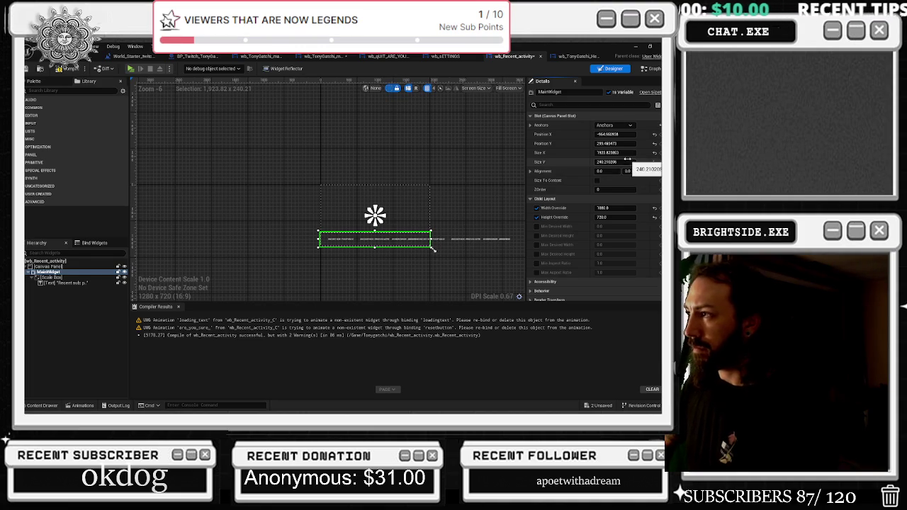
click(597, 181)
click(597, 181)
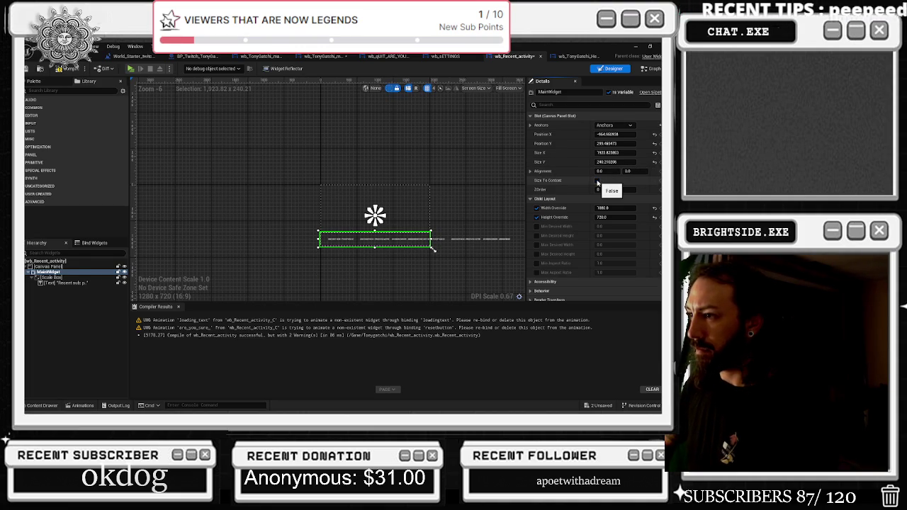
click(64, 277)
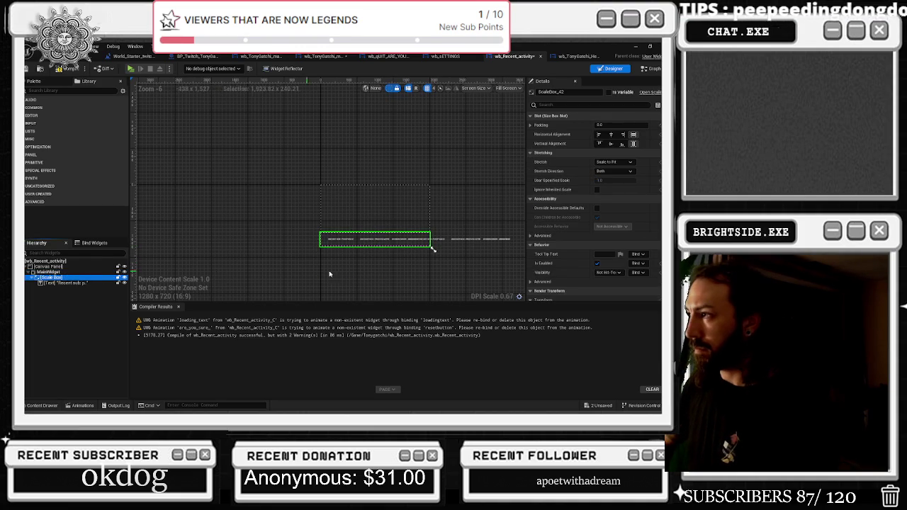
Set the Scale Box stretch mode to None.
click(613, 162)
click(602, 170)
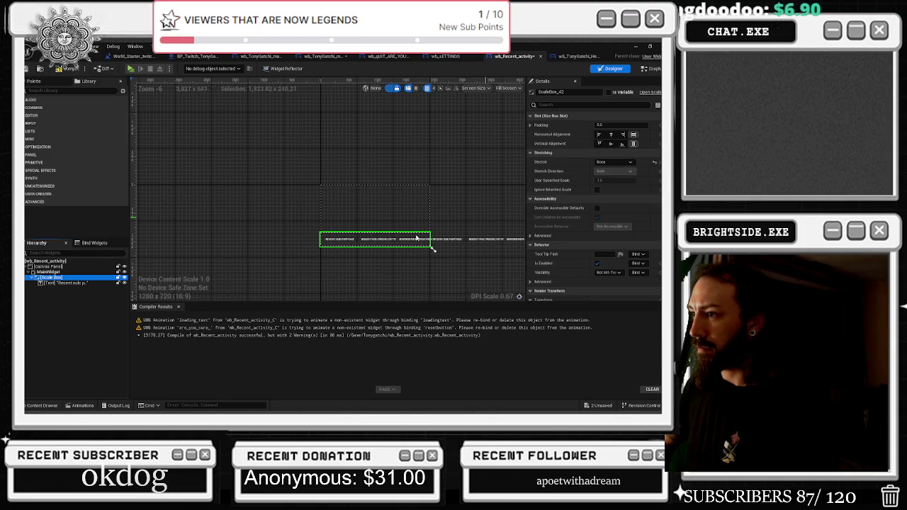
scroll(378, 237, up, 3)
scroll(425, 230, down, 1)
scroll(425, 230, down, 2)
scroll(425, 227, up, 2)
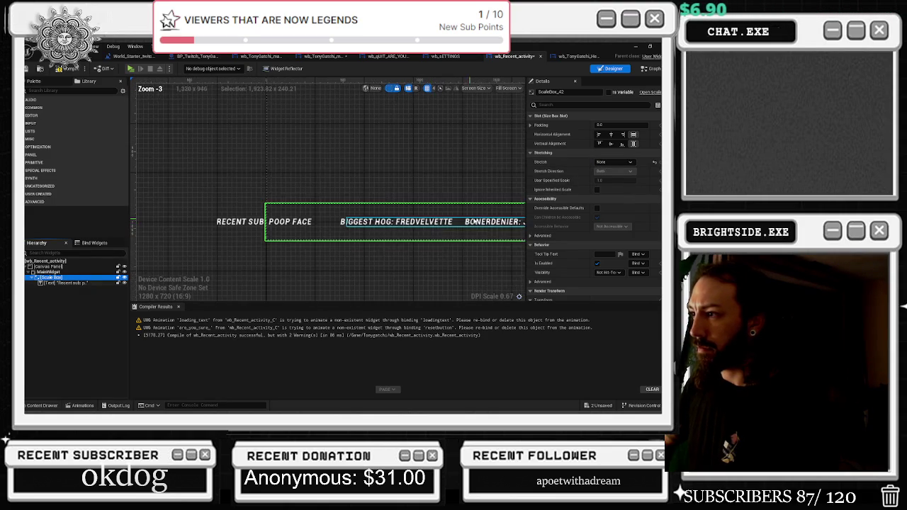
Move the activity text block right to a Translation X of about 1684.
drag(446, 194, 397, 200)
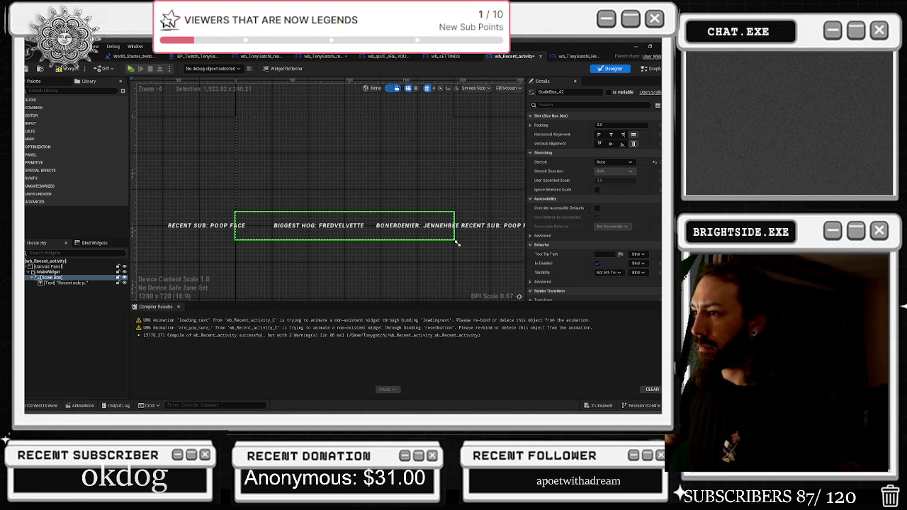
click(513, 228)
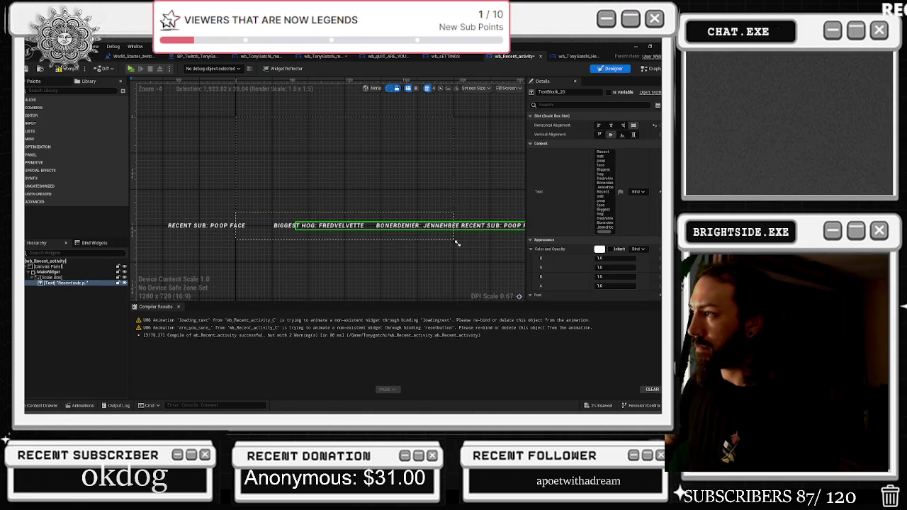
scroll(594, 205, down, 10)
scroll(603, 213, down, 4)
drag(608, 215, 639, 215)
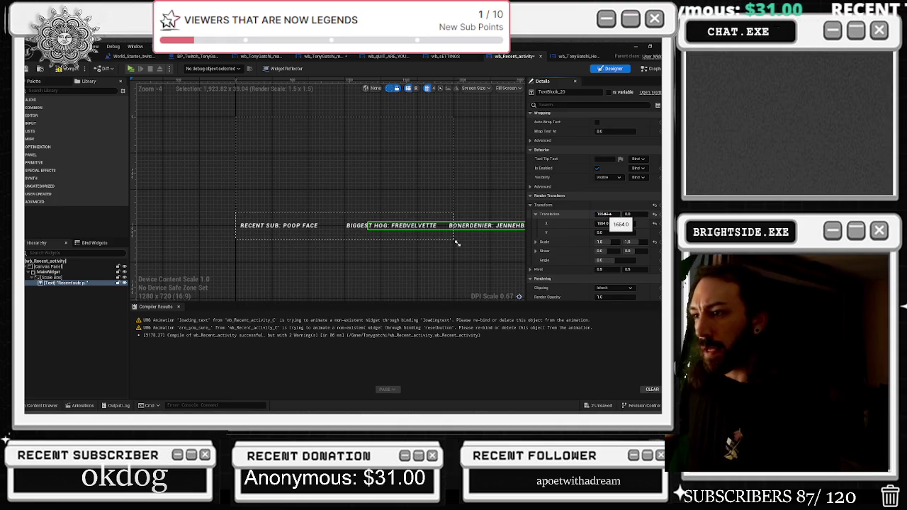
click(74, 405)
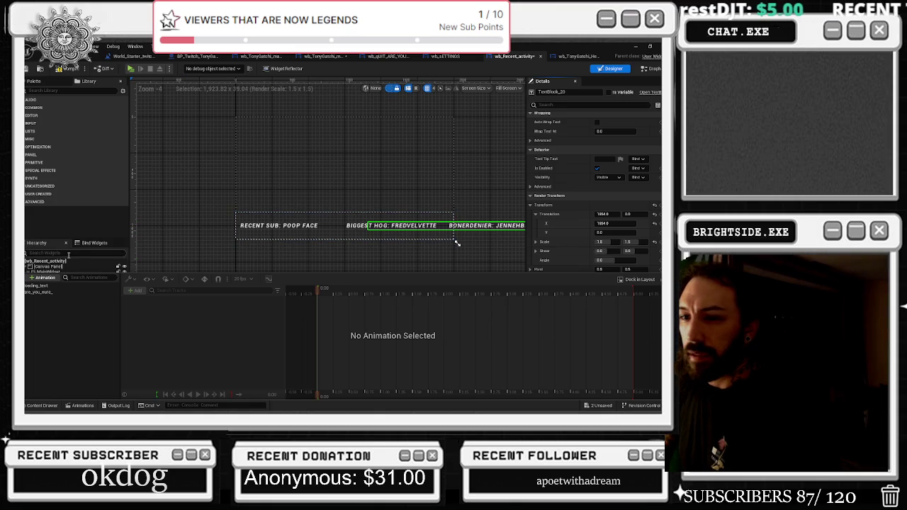
Create a new widget animation named text_moving.
click(45, 278)
text(text_mo)
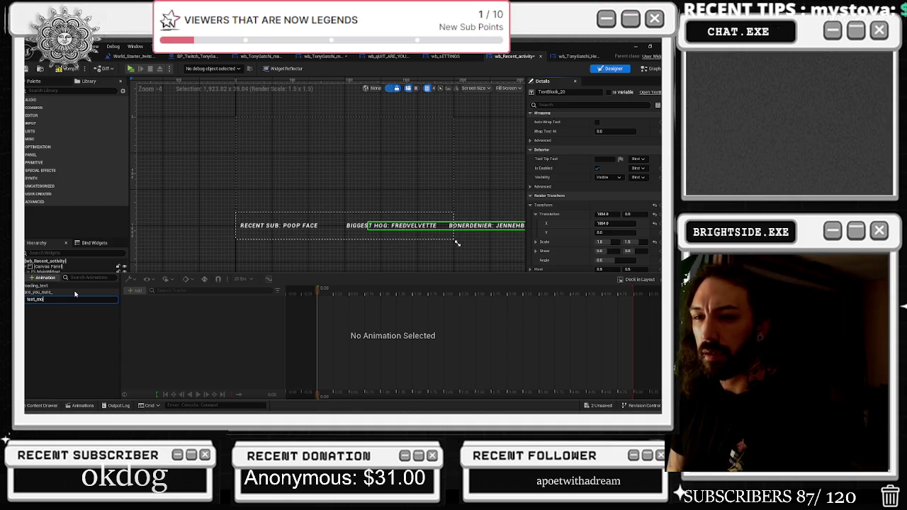
text(ving)
key(Return)
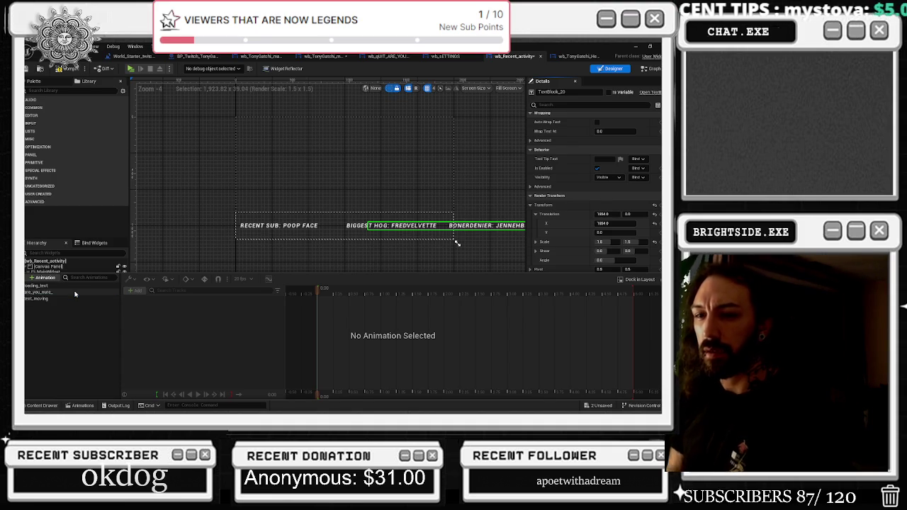
click(73, 298)
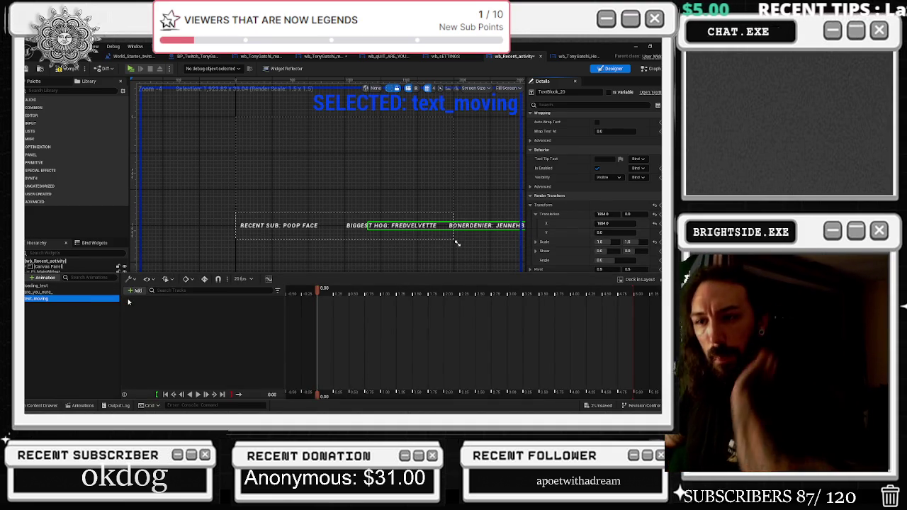
Add a TextBlock_20 transform track and key its Translation X start and 1.02 s positions.
click(134, 291)
click(183, 305)
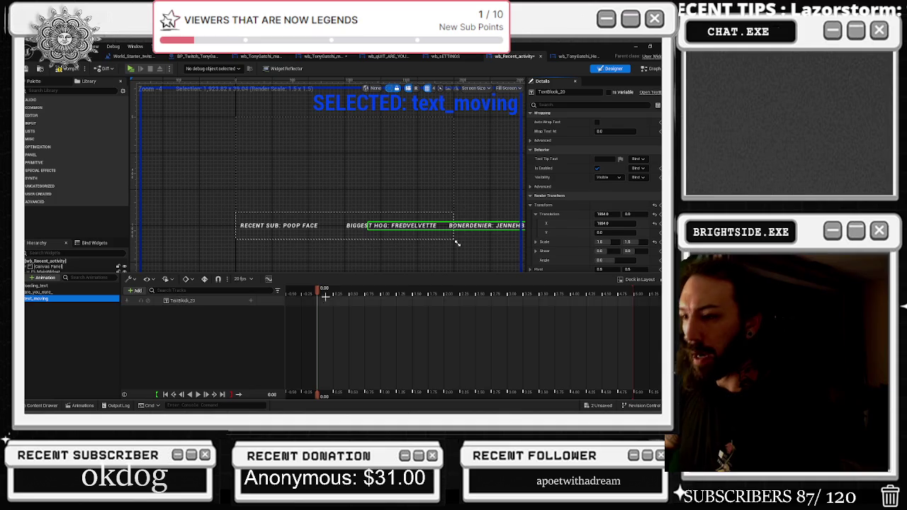
click(287, 306)
click(278, 397)
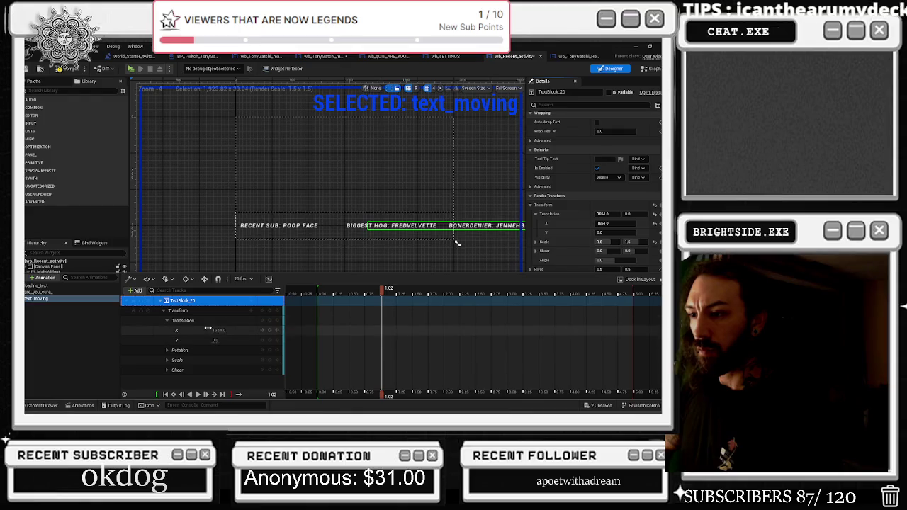
drag(222, 331, 156, 331)
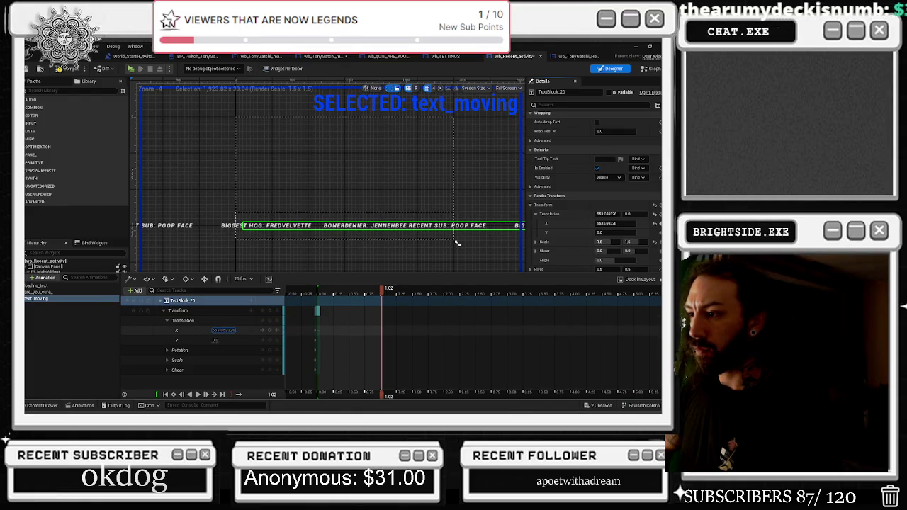
key(space)
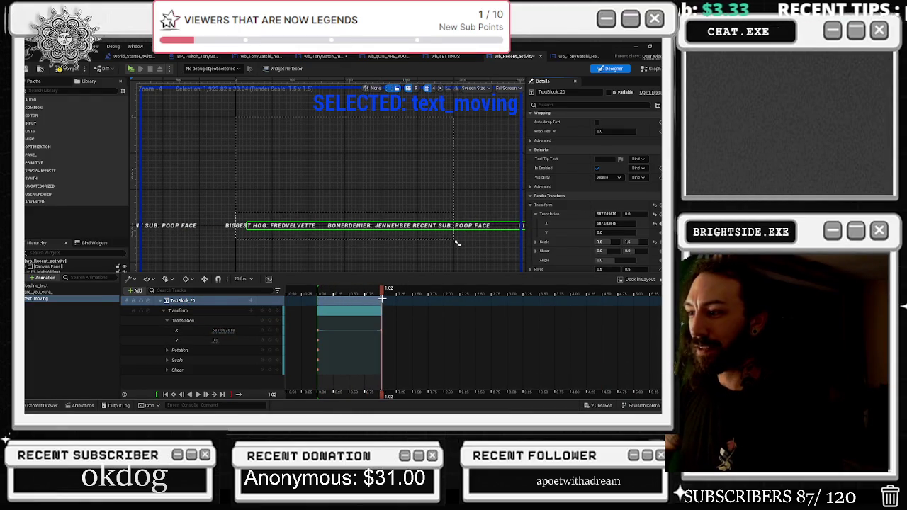
Extend the animation section and playback range to about 15 seconds and play the scroll.
drag(381, 301, 476, 300)
click(313, 293)
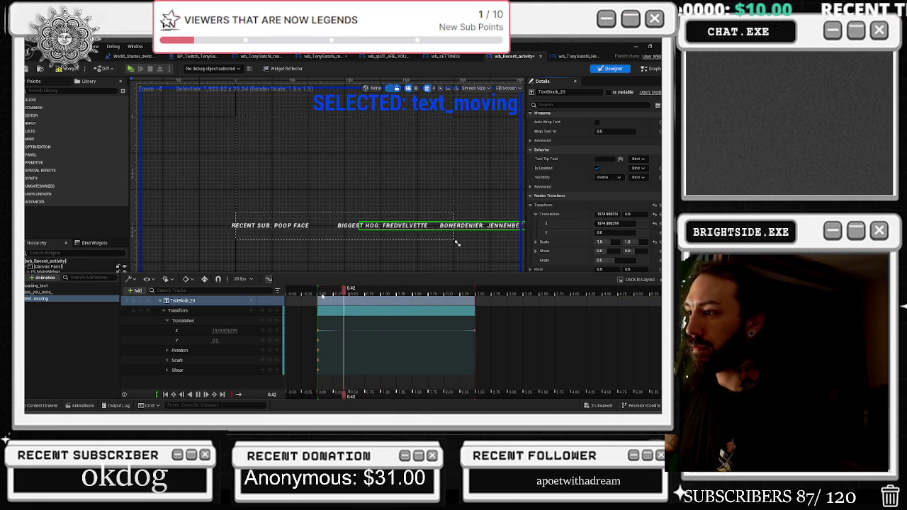
mouse_move(475, 300)
mouse_down()
mouse_move(611, 301)
mouse_move(552, 301)
mouse_move(569, 302)
mouse_up()
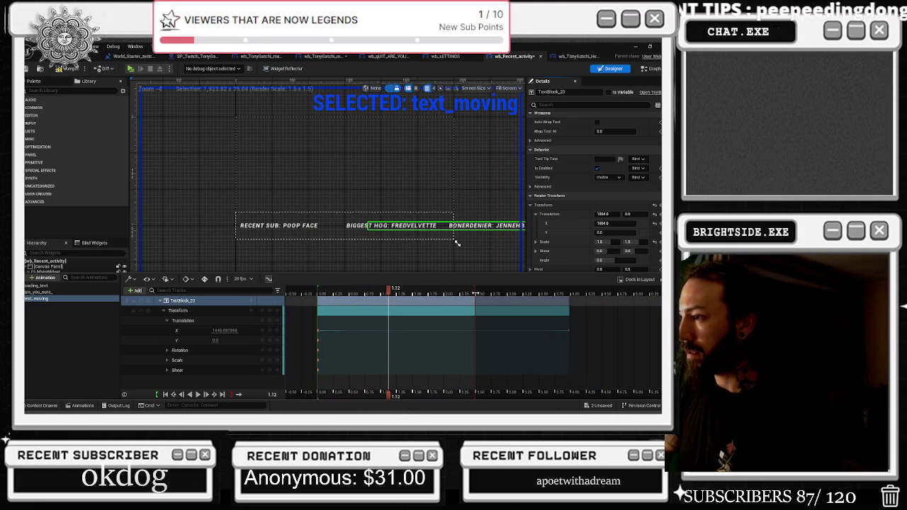
click(319, 294)
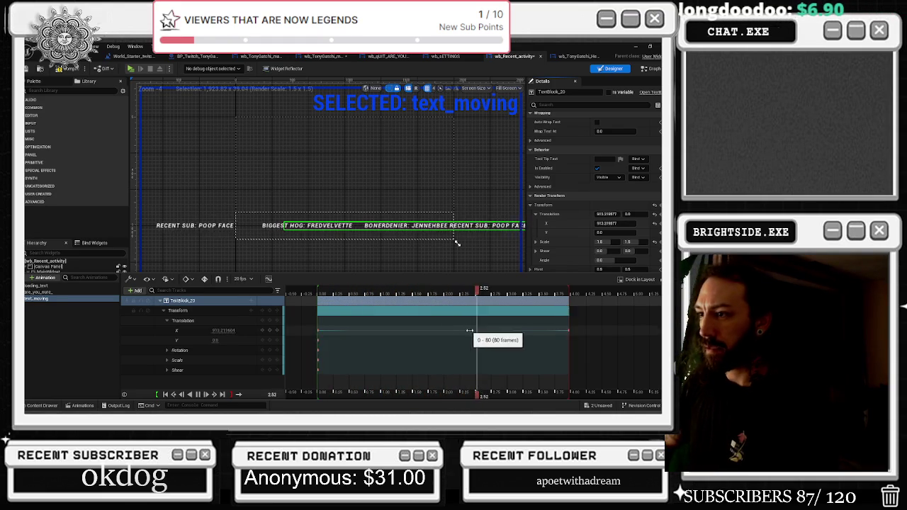
scroll(489, 335, down, 10)
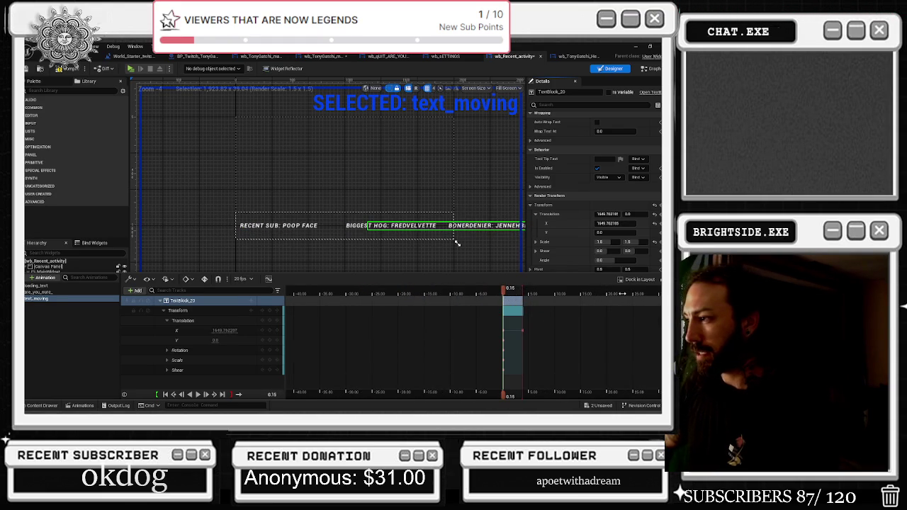
mouse_move(522, 303)
mouse_down()
mouse_move(624, 304)
mouse_move(606, 304)
mouse_up()
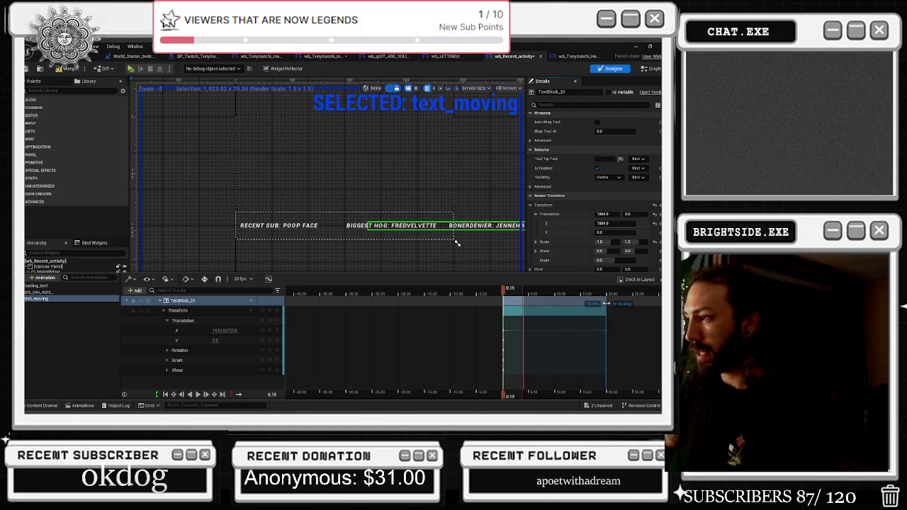
drag(522, 293, 617, 294)
key(space)
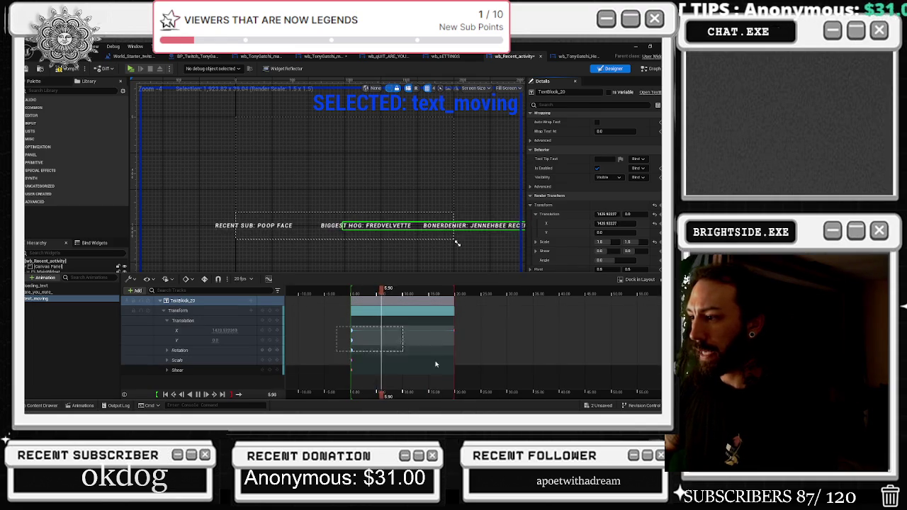
right_click(353, 330)
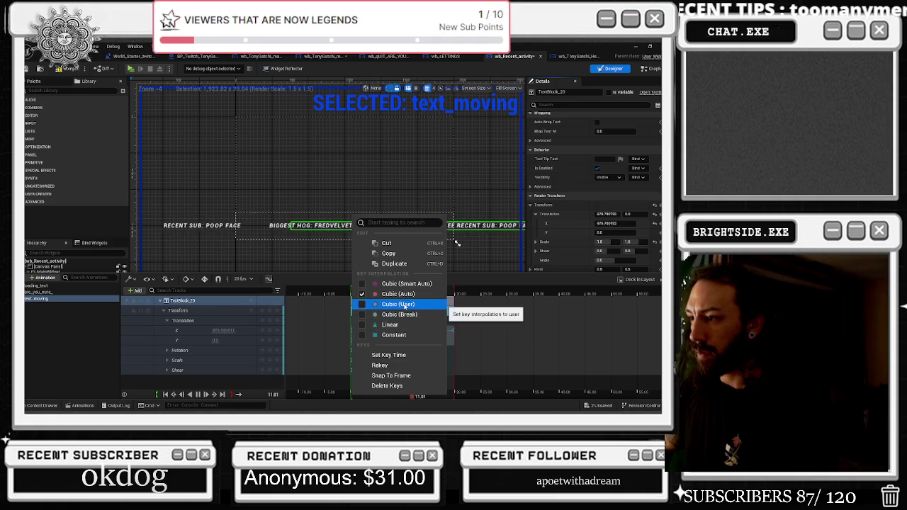
Set the translation key to Cubic (User) interpolation and compile wb_Recent_activity with F7.
click(397, 304)
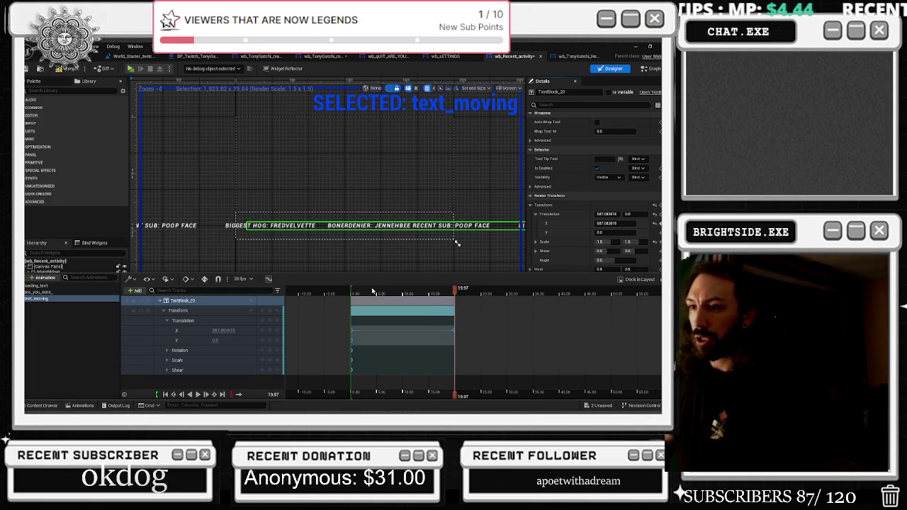
scroll(605, 167, up, 5)
scroll(508, 234, up, 1)
scroll(468, 238, up, 2)
scroll(656, 172, up, 3)
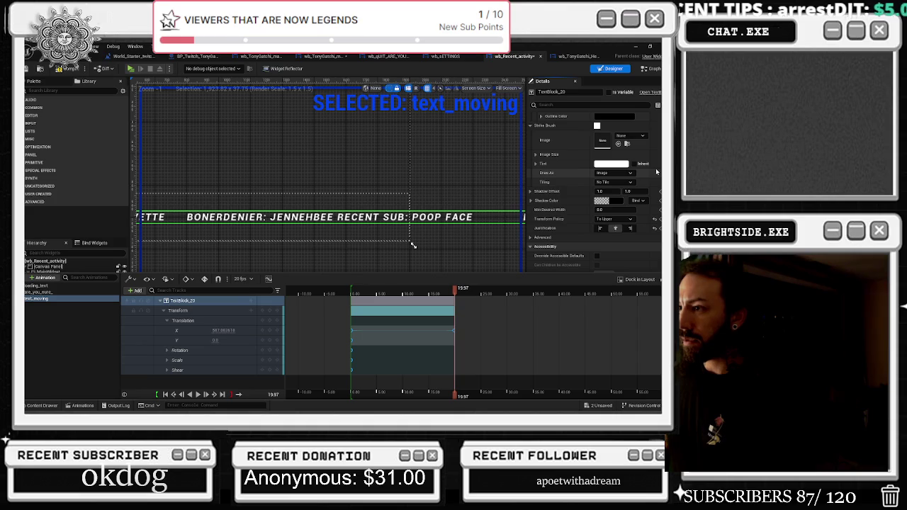
scroll(657, 172, up, 2)
scroll(645, 171, down, 1)
scroll(642, 171, up, 1)
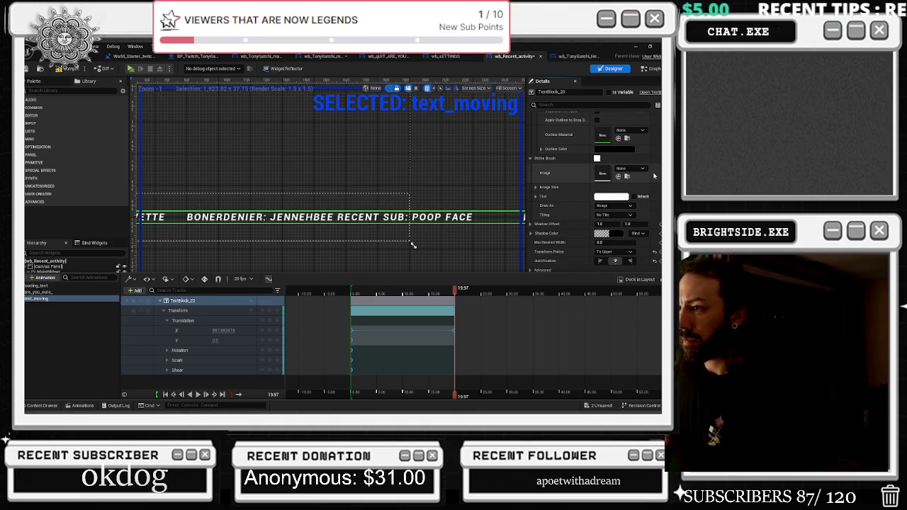
scroll(645, 171, up, 8)
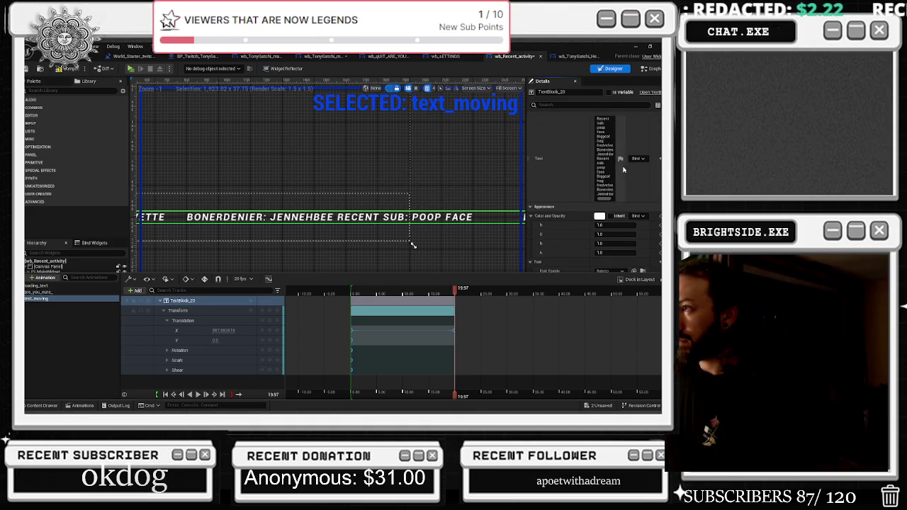
key(F7)
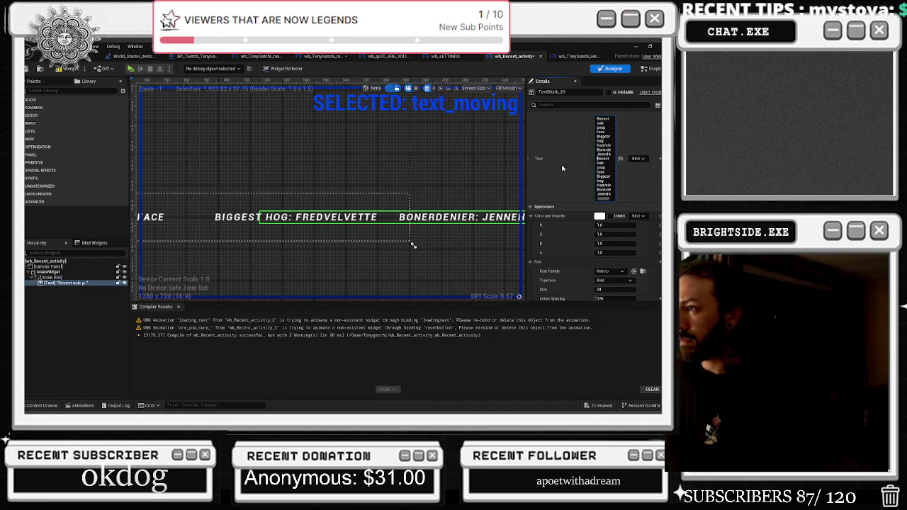
Reopen text_moving, preview the slide, adjust the text's Translation X key, and save.
click(481, 170)
scroll(484, 176, down, 1)
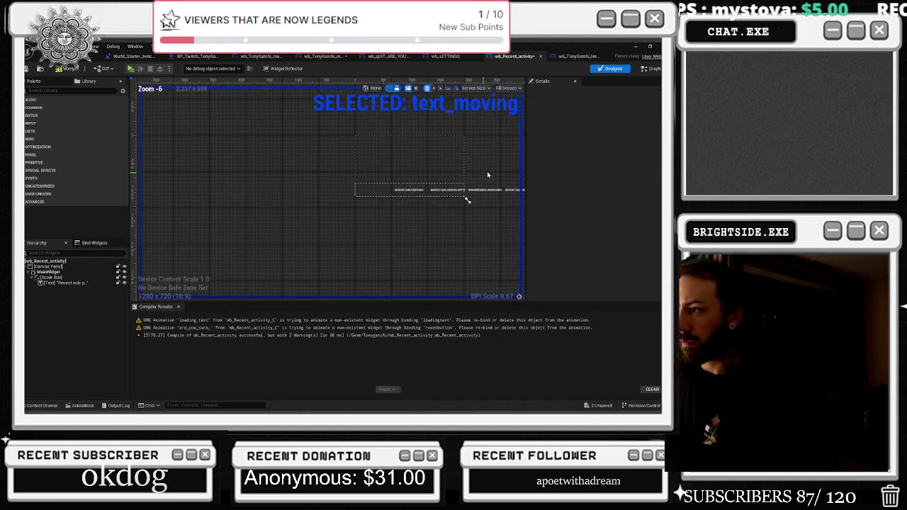
scroll(505, 197, down, 6)
scroll(498, 197, up, 3)
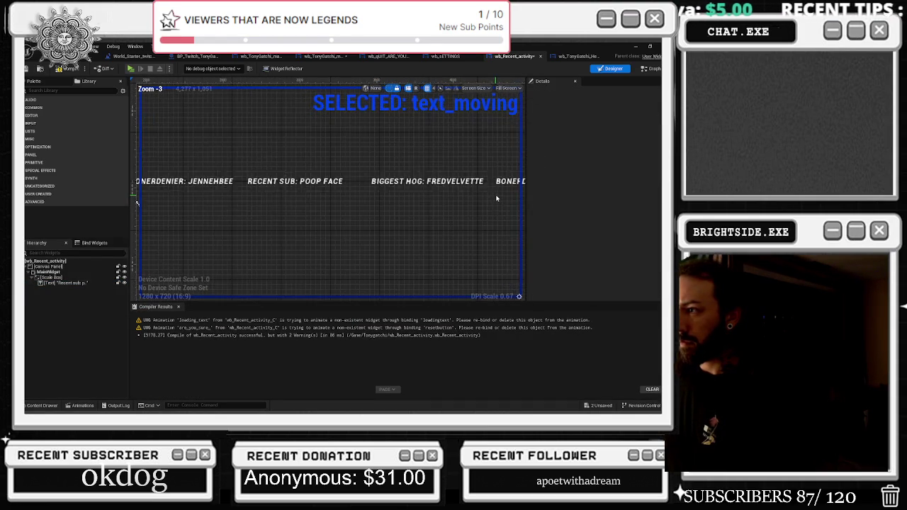
scroll(502, 207, down, 1)
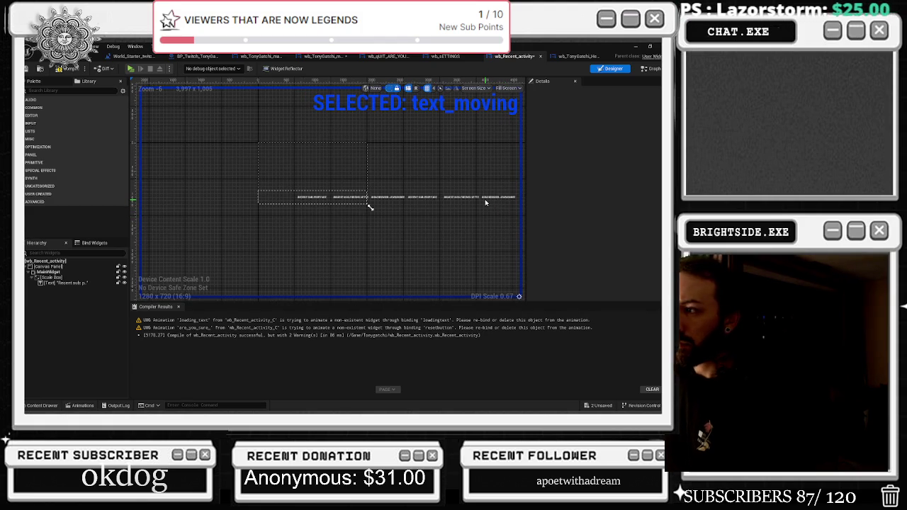
click(82, 406)
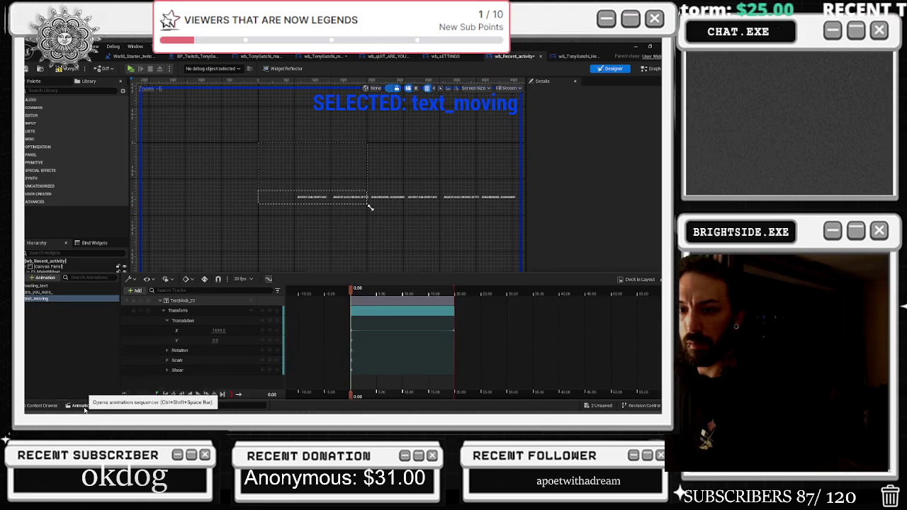
click(198, 301)
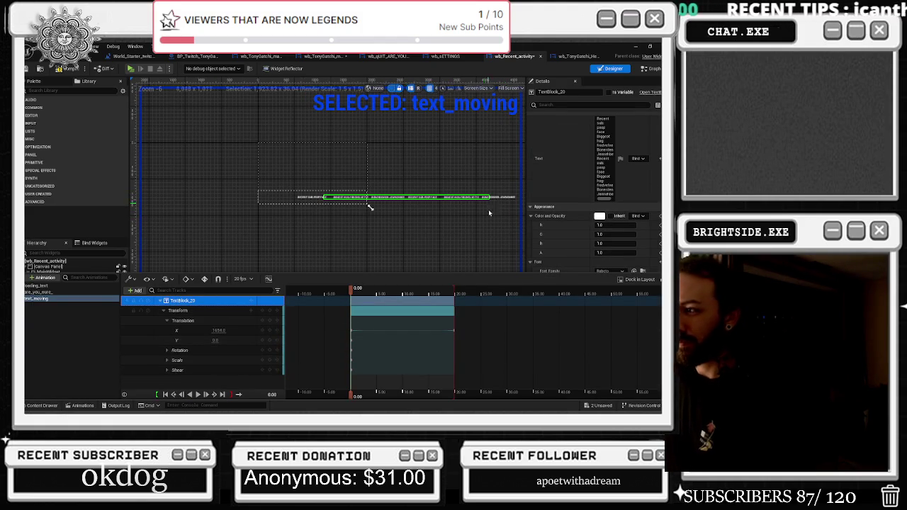
mouse_move(414, 294)
mouse_down()
mouse_move(574, 294)
mouse_move(560, 295)
mouse_up()
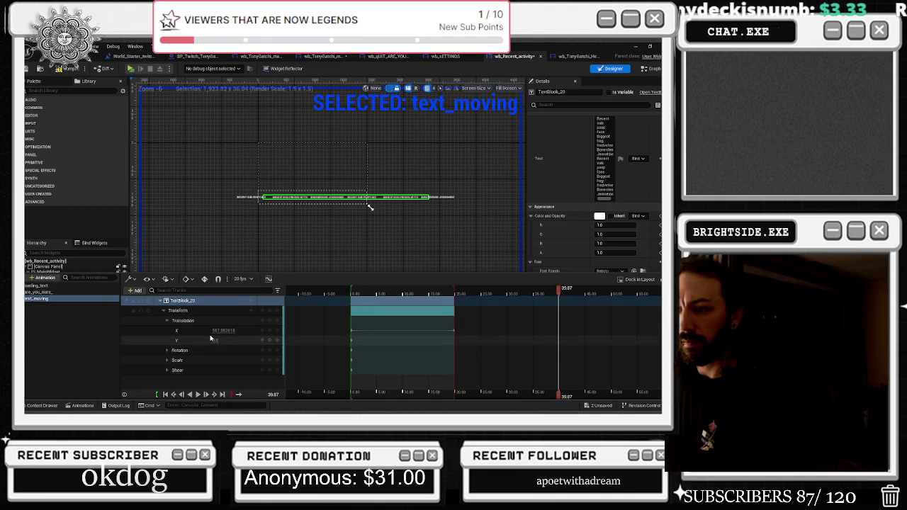
mouse_move(221, 330)
mouse_down()
mouse_move(179, 330)
mouse_move(231, 330)
mouse_move(190, 330)
mouse_up()
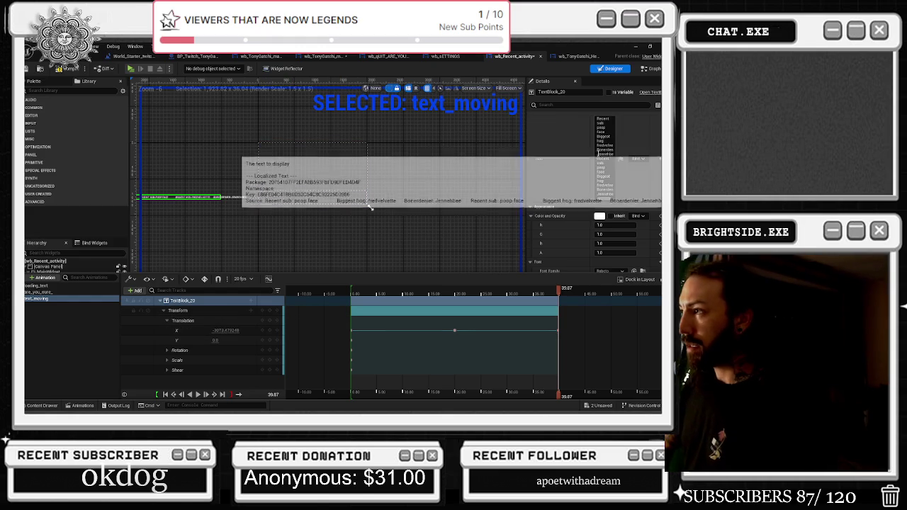
key(ctrl+s)
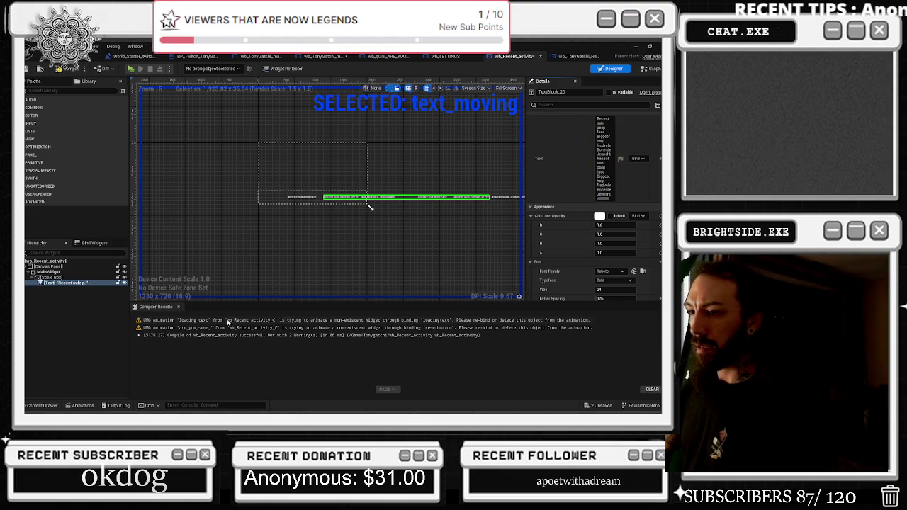
Set the text_moving end keyframe to Cubic (User) interpolation.
click(82, 405)
drag(383, 296, 349, 296)
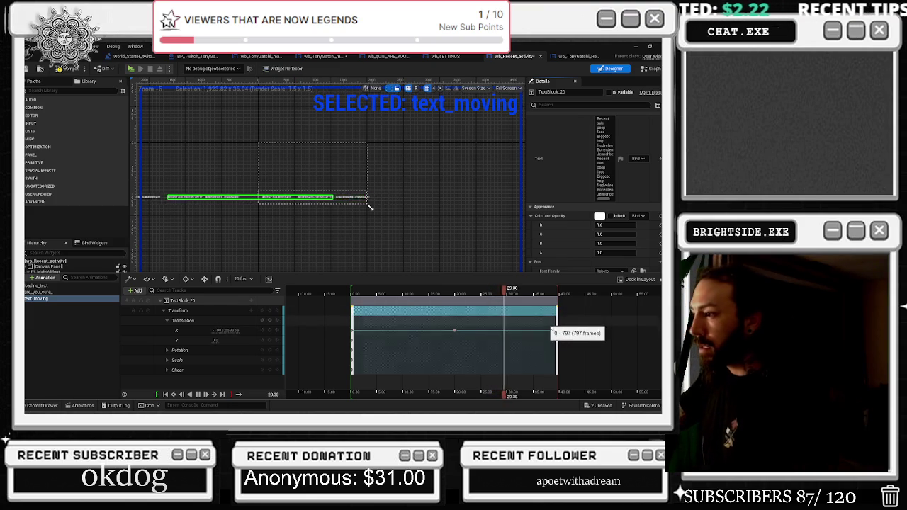
right_click(558, 333)
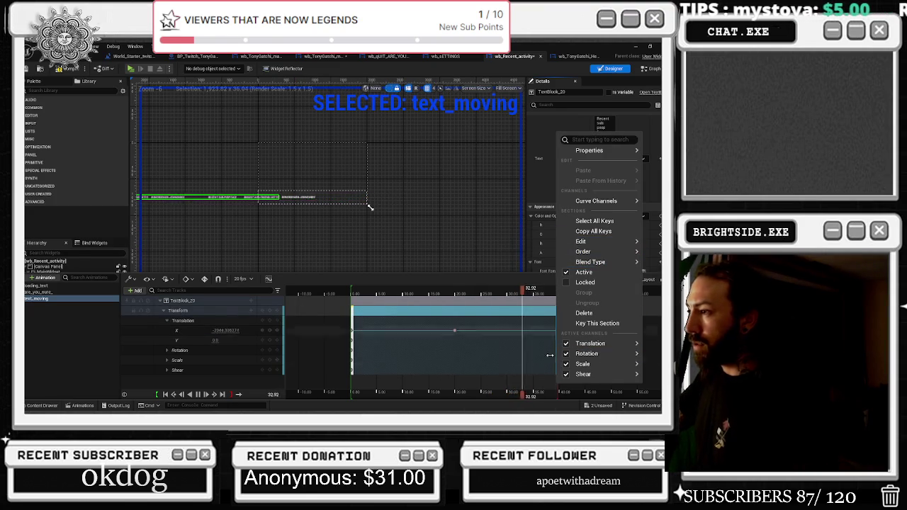
mouse_move(596, 262)
click(534, 333)
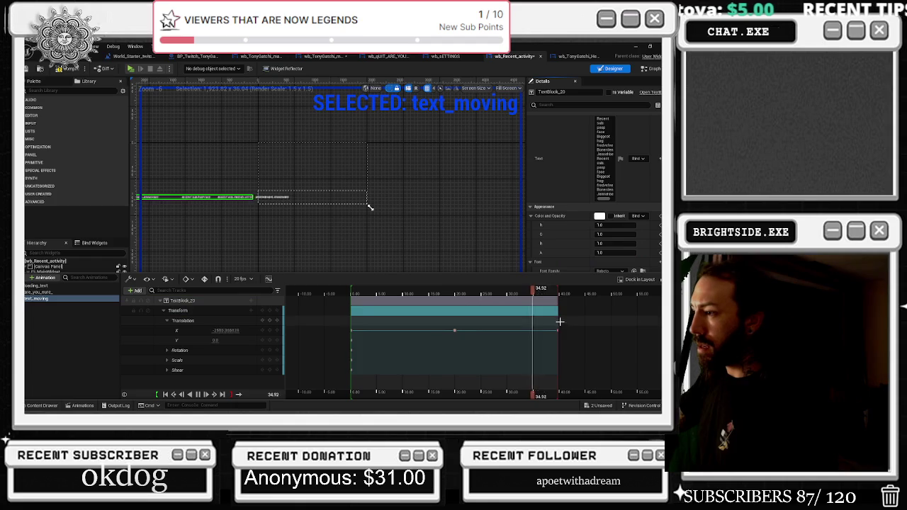
right_click(557, 332)
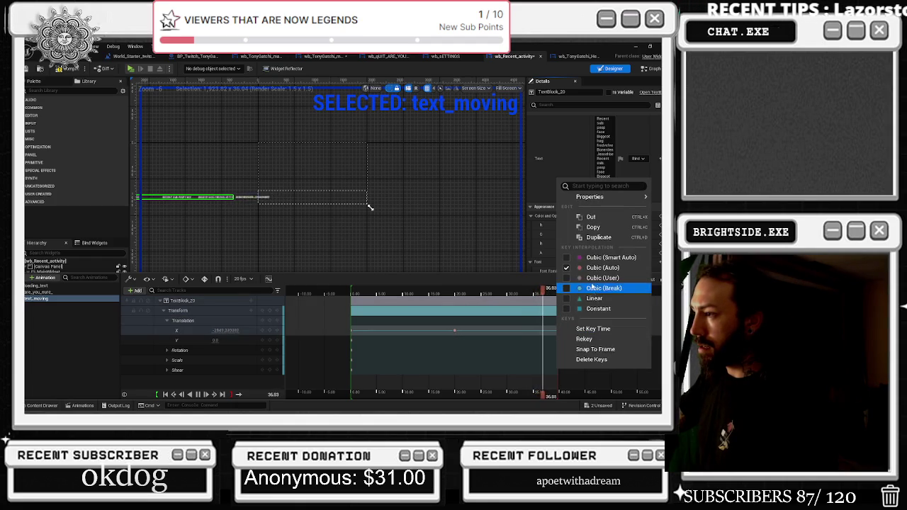
click(601, 278)
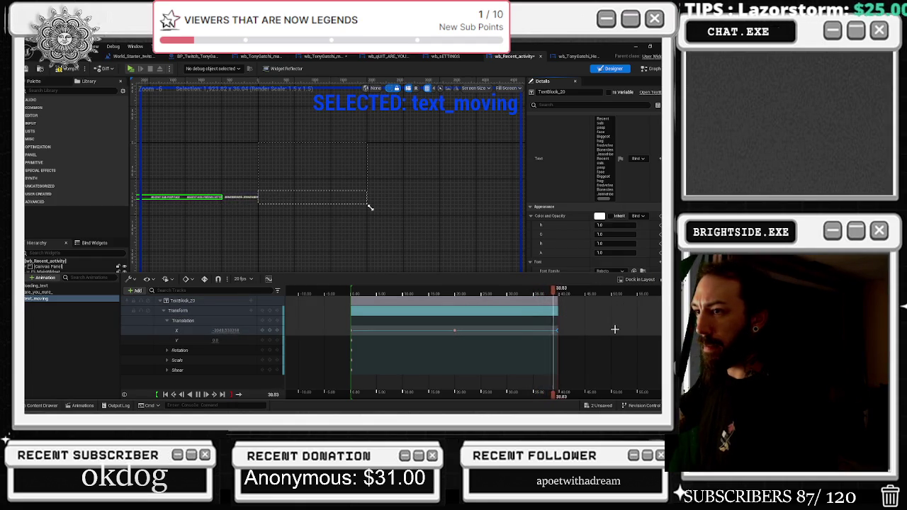
Stretch the section and playback range to about 1,237 frames, keeping the last key Cubic (User).
click(454, 291)
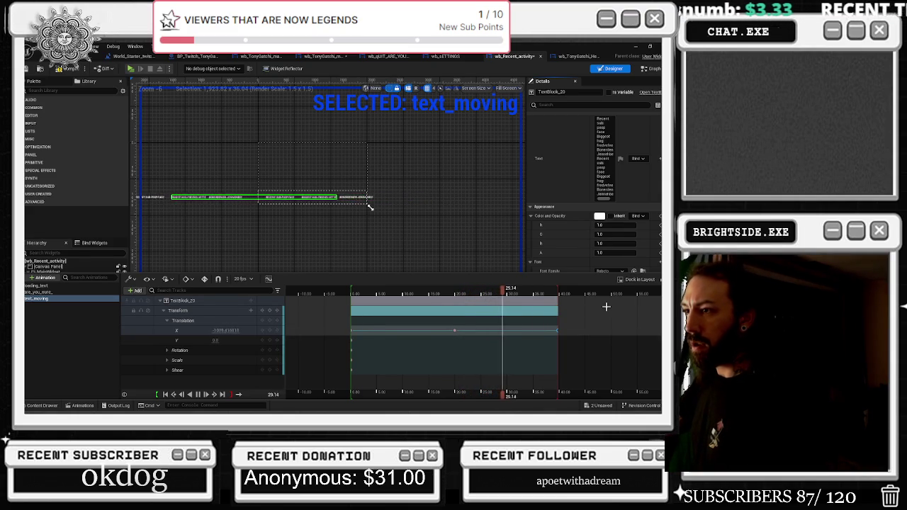
mouse_move(558, 301)
mouse_down()
mouse_move(624, 301)
mouse_move(611, 300)
mouse_up()
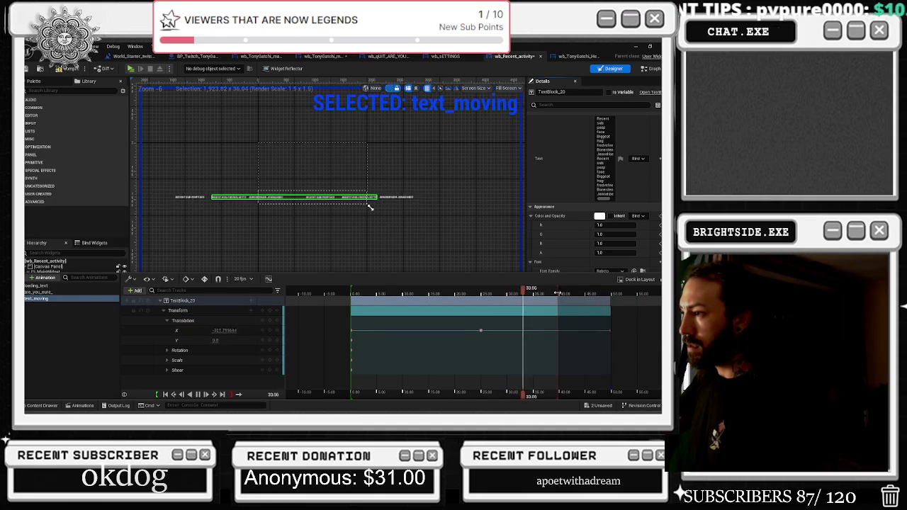
drag(558, 293, 602, 290)
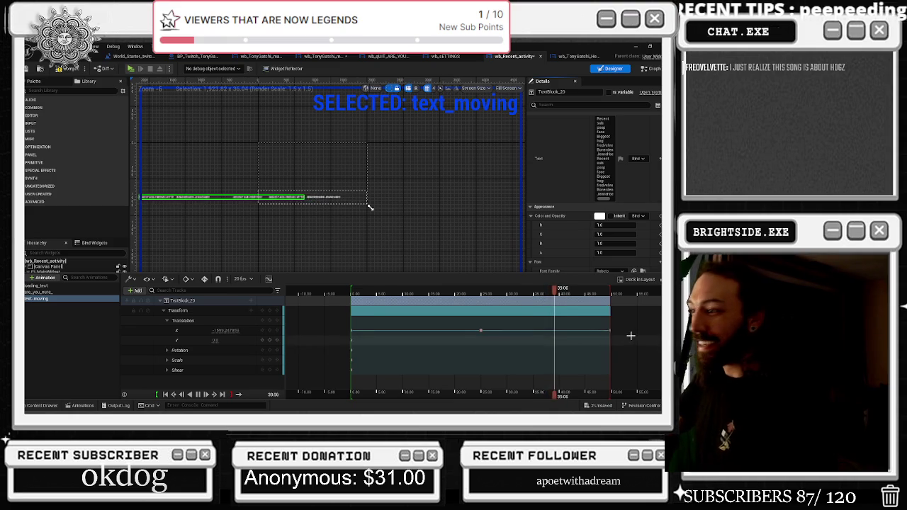
drag(474, 328, 614, 336)
right_click(480, 331)
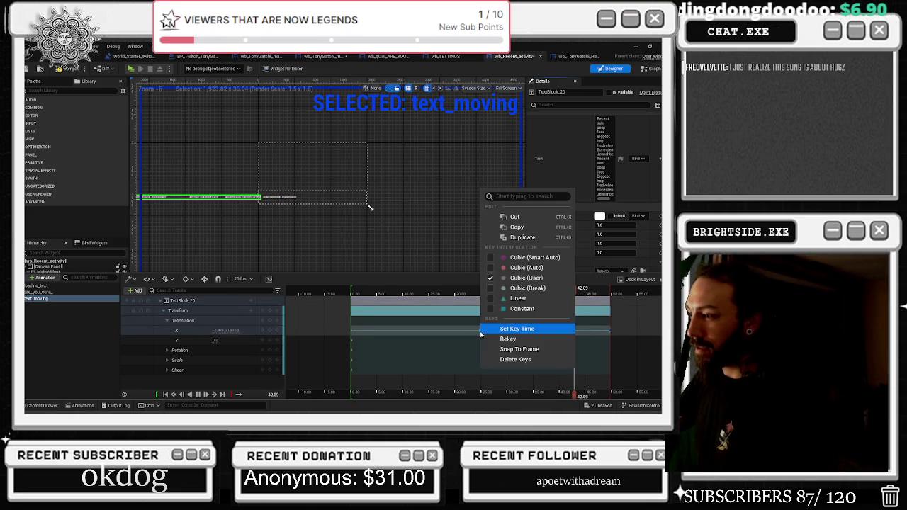
click(507, 279)
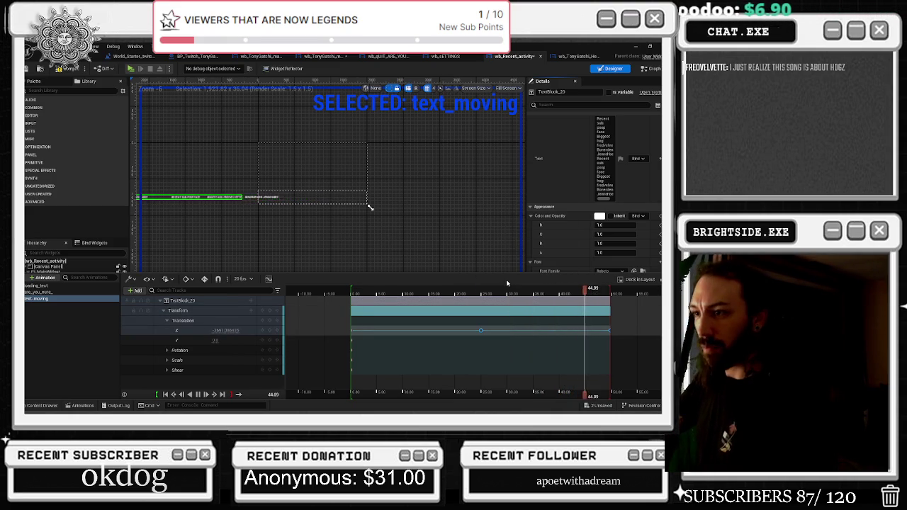
click(566, 343)
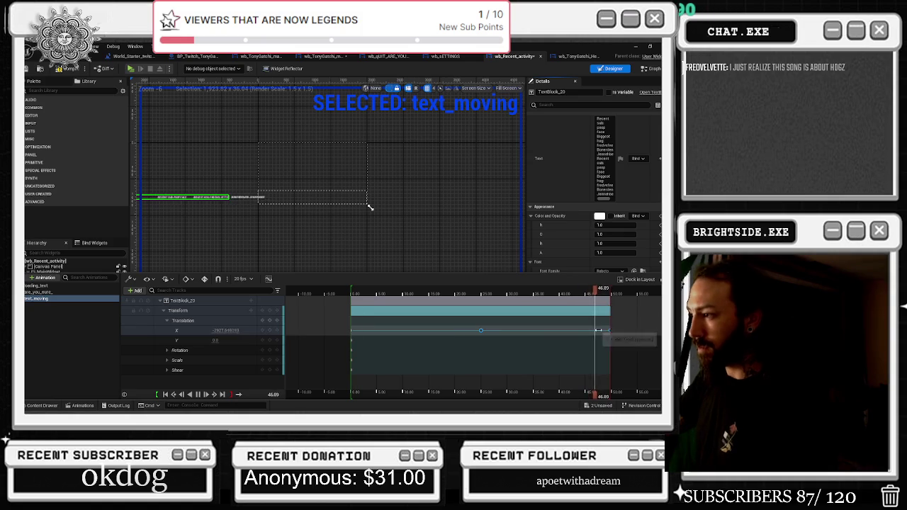
mouse_move(609, 331)
mouse_down()
mouse_move(653, 324)
mouse_move(595, 320)
mouse_move(550, 291)
mouse_up()
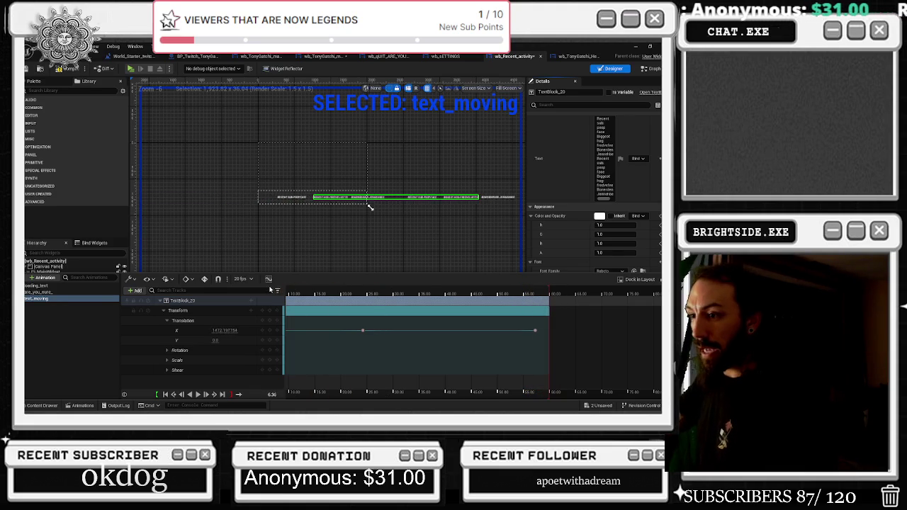
scroll(347, 306, down, 3)
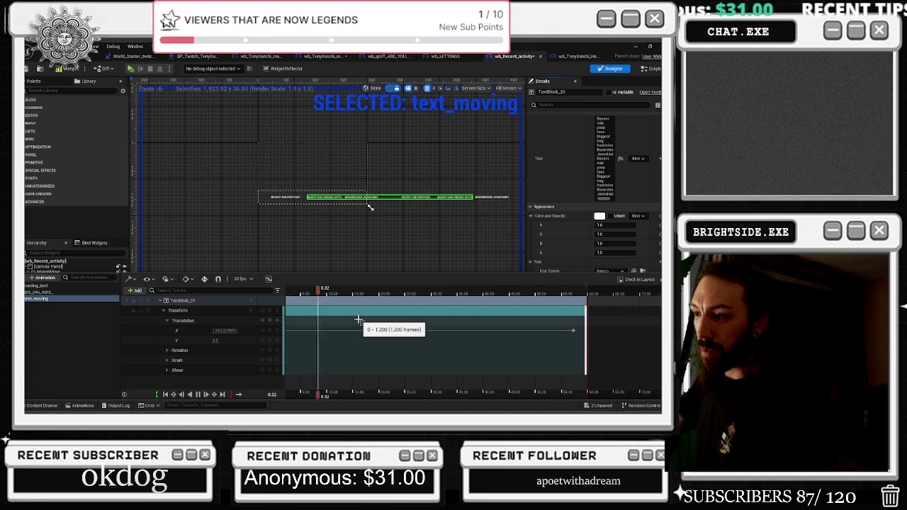
scroll(363, 307, left, 3)
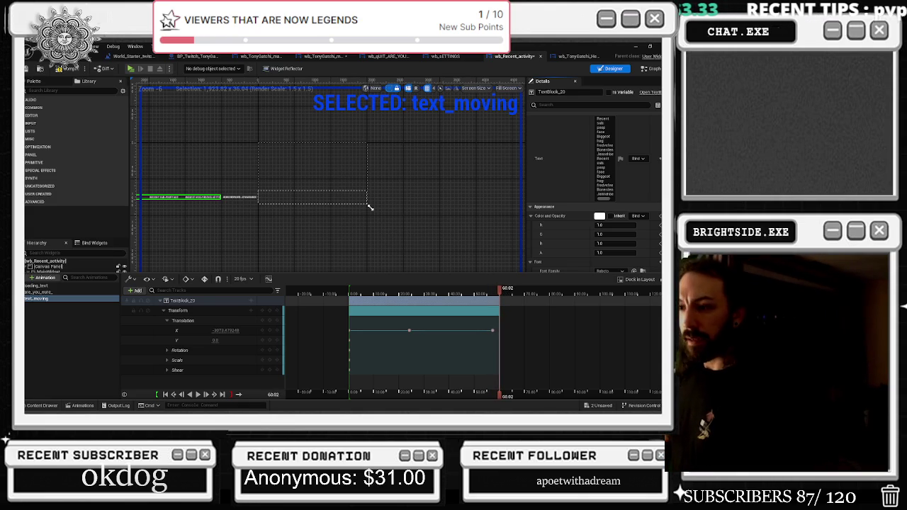
Set text_moving to 12 fps, rewind the playhead, and compile and save wb_Recent_activity.
click(240, 278)
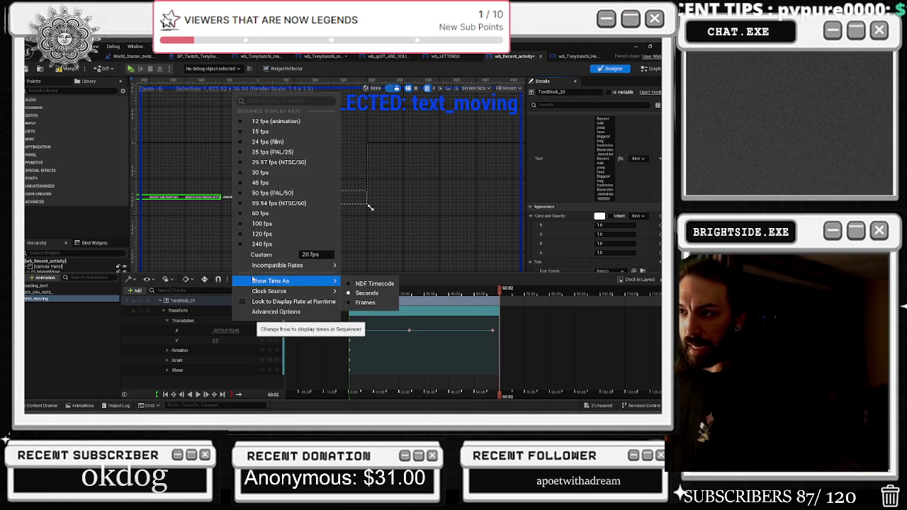
click(277, 122)
drag(362, 296, 351, 292)
scroll(294, 196, up, 3)
scroll(315, 147, down, 4)
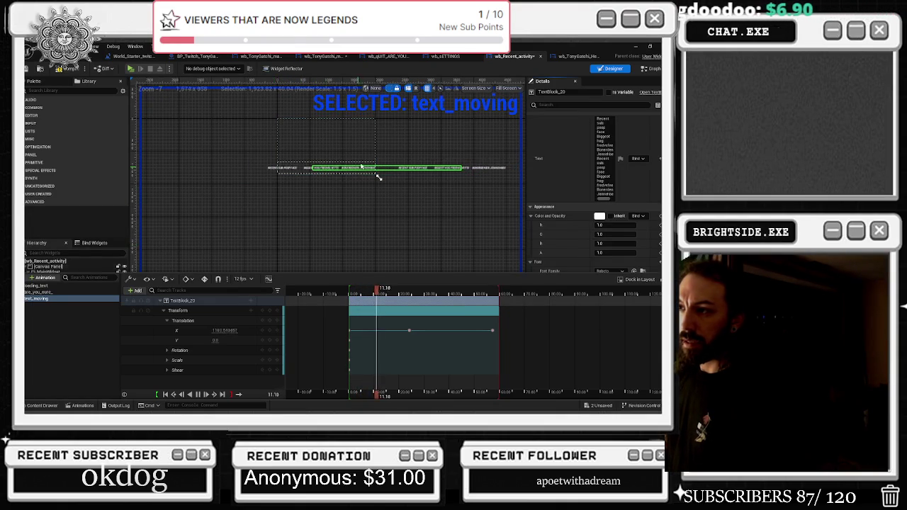
scroll(324, 131, down, 1)
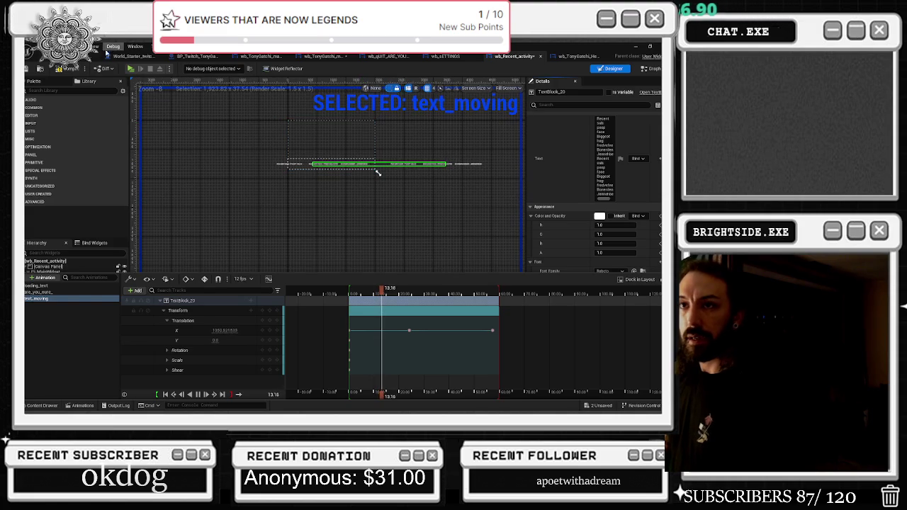
click(71, 70)
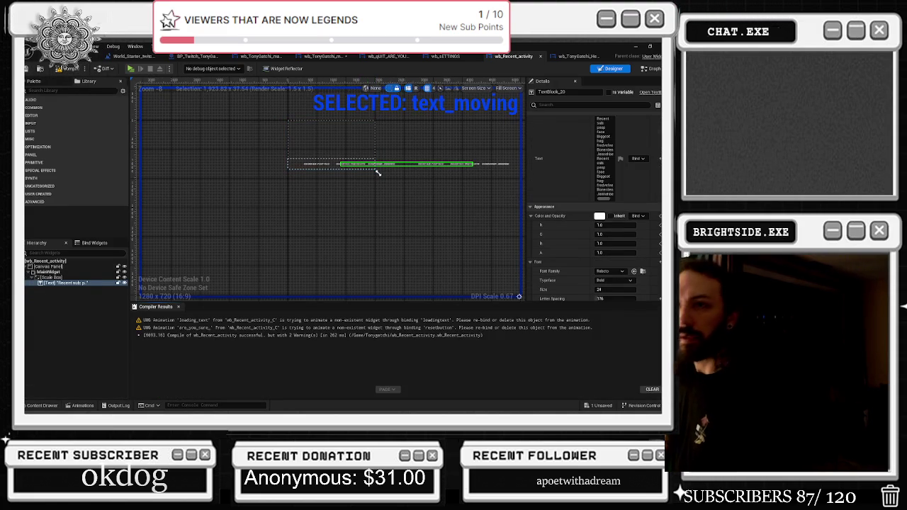
Scrub the text_moving animation to preview the scrolling text, collapsing the TextBlock_20 track.
click(97, 403)
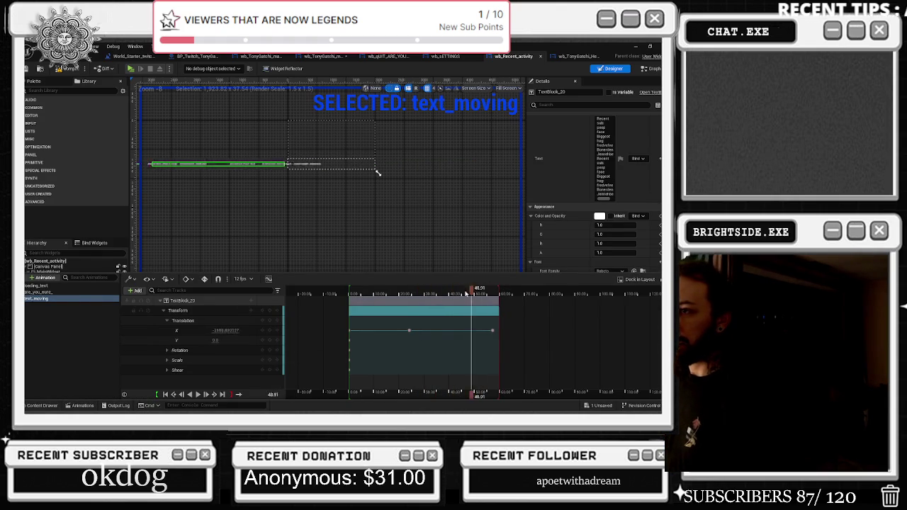
drag(369, 296, 363, 296)
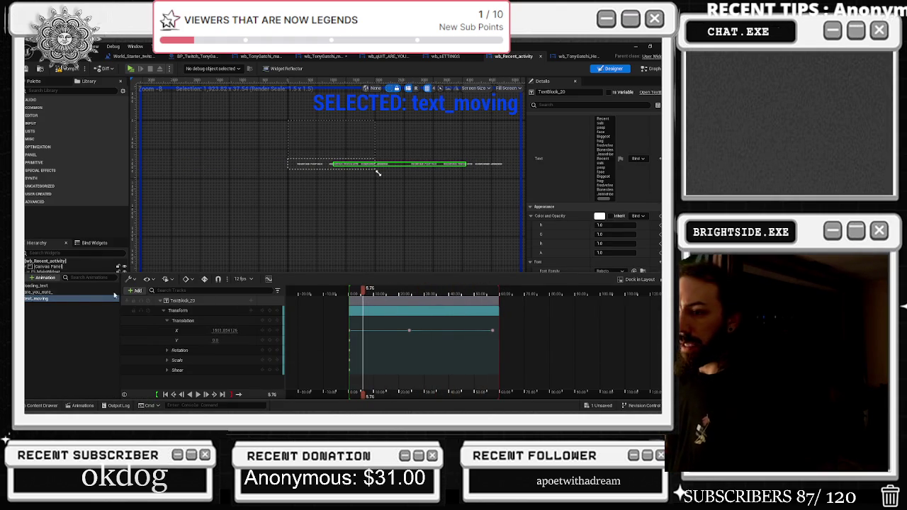
click(162, 301)
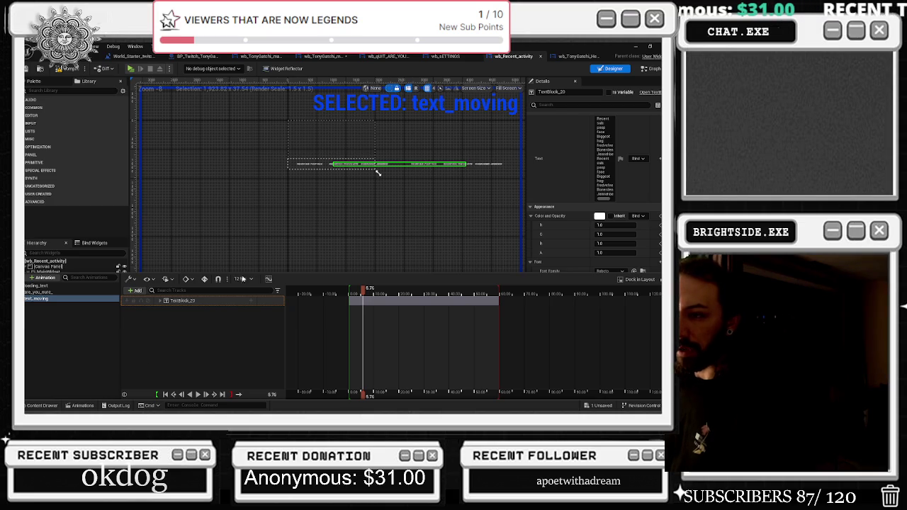
mouse_move(363, 291)
mouse_down()
mouse_move(355, 294)
mouse_move(398, 304)
mouse_up()
drag(438, 290, 346, 291)
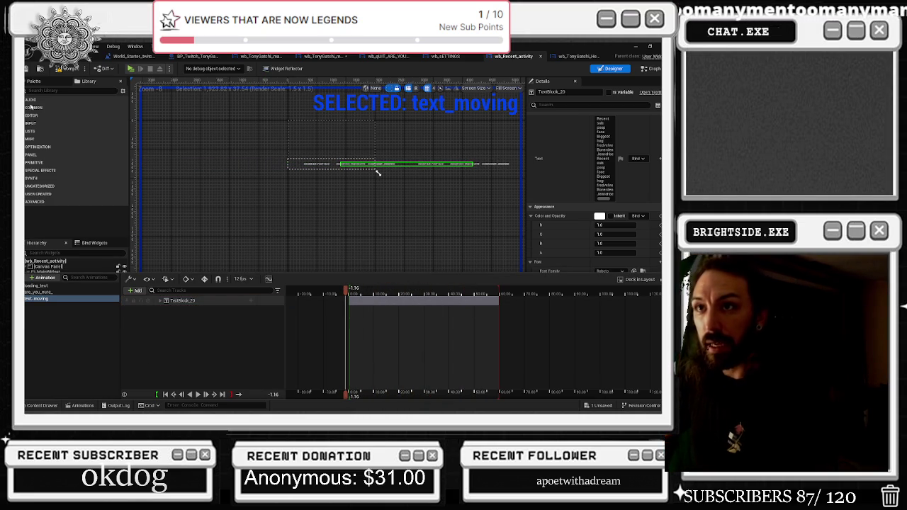
Compile wb_Recent_activity, save the unsaved wb_TonyGatchi_master asset, and bring up the health-bars widget.
click(61, 69)
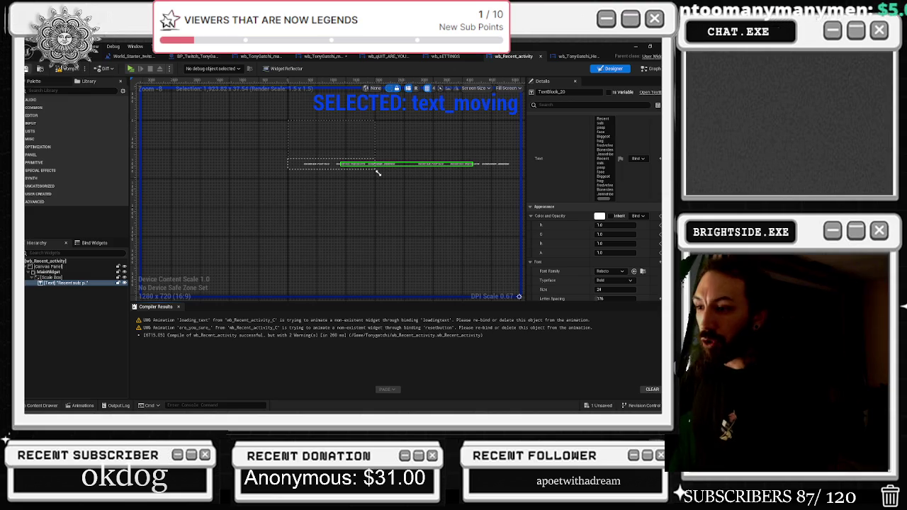
click(603, 405)
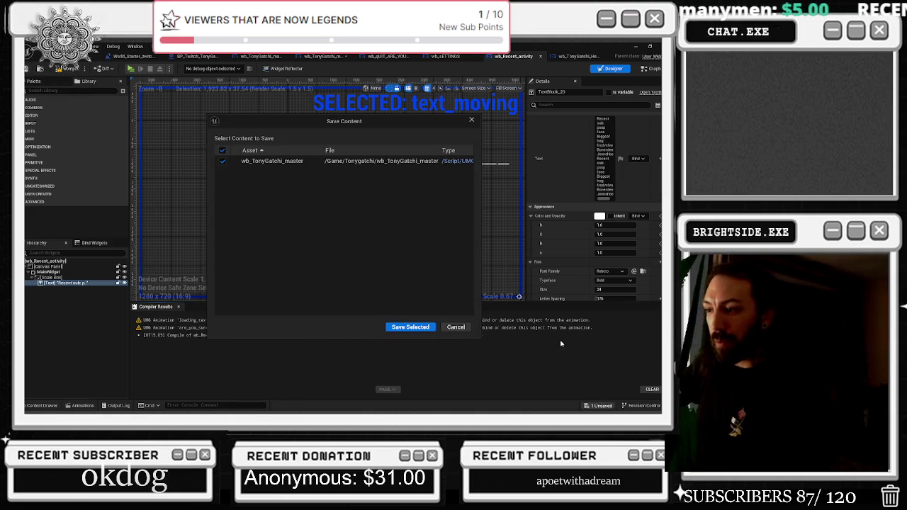
click(393, 328)
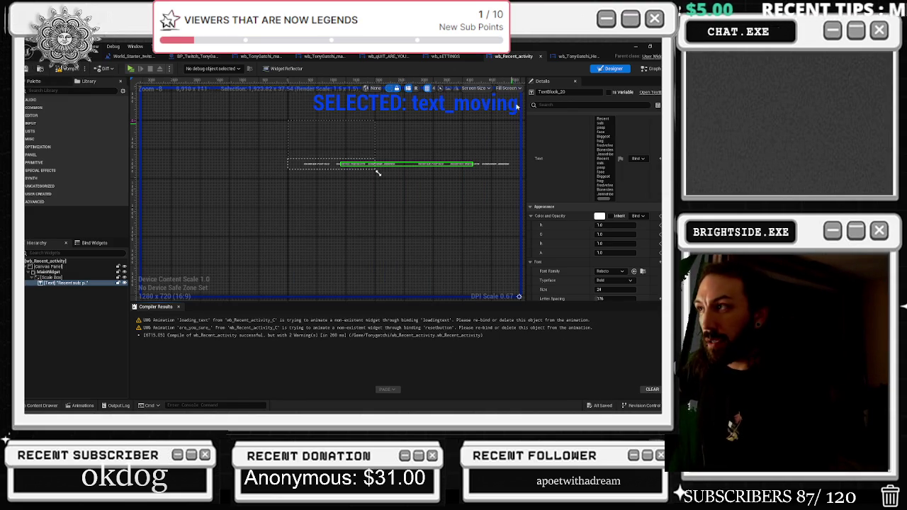
click(578, 56)
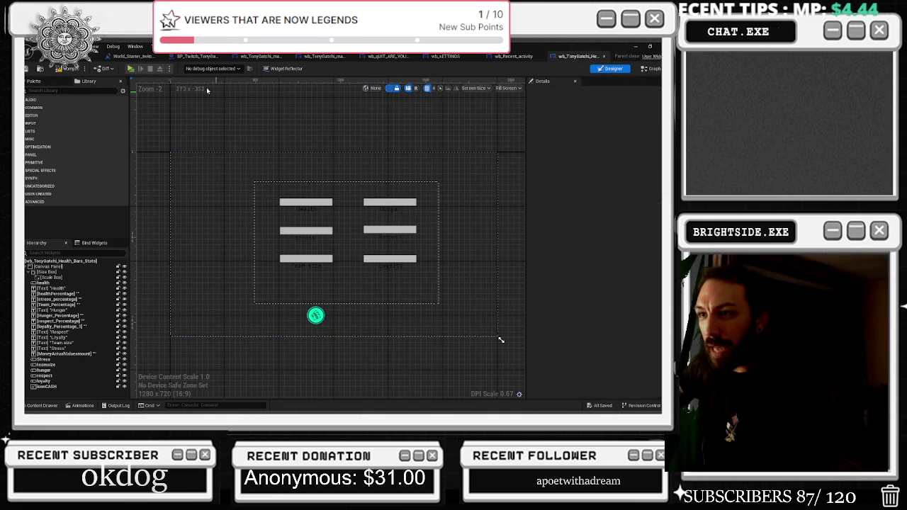
Inspect the World_Starter_twitch_chat level, BP_Twitch_TonyGatchi and the wb_TonyGatchi_master event graph.
click(137, 55)
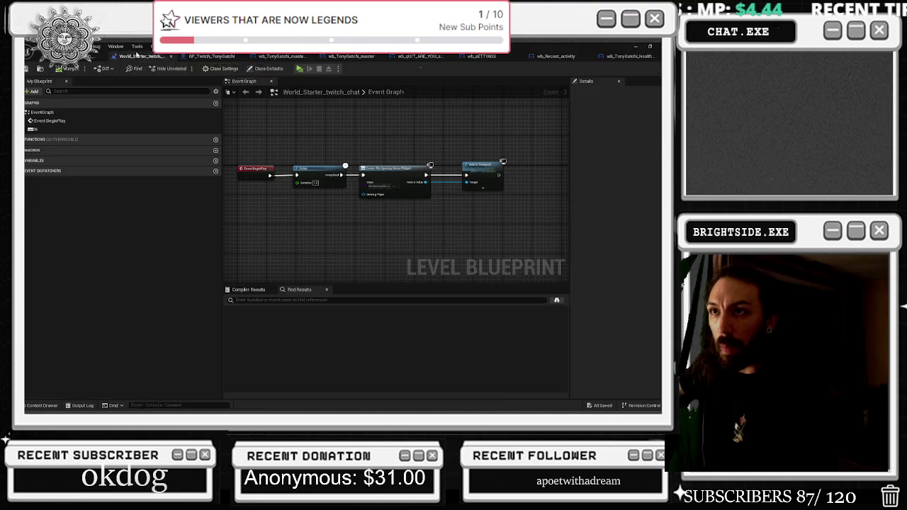
click(74, 67)
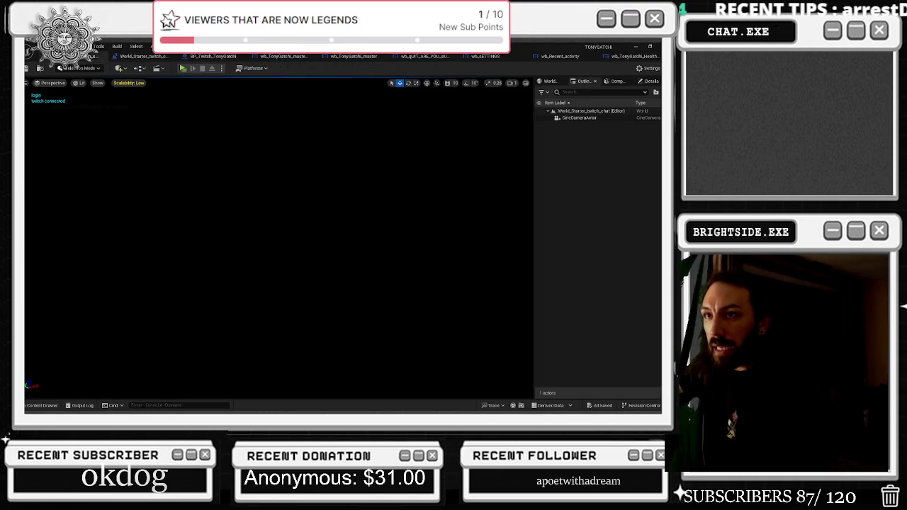
click(190, 57)
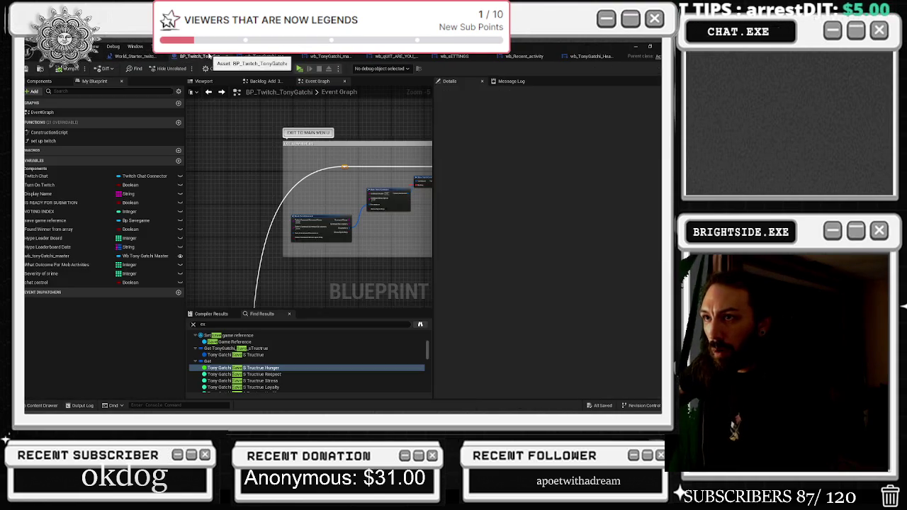
click(263, 57)
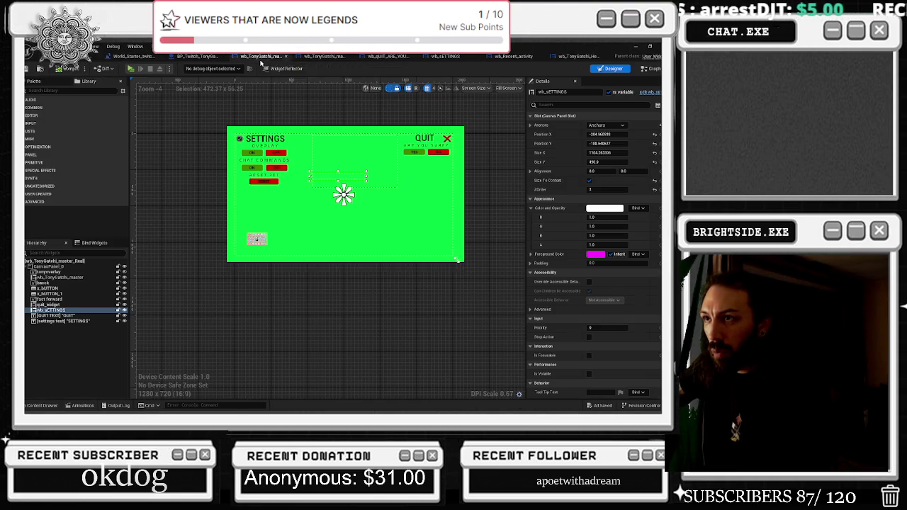
click(324, 56)
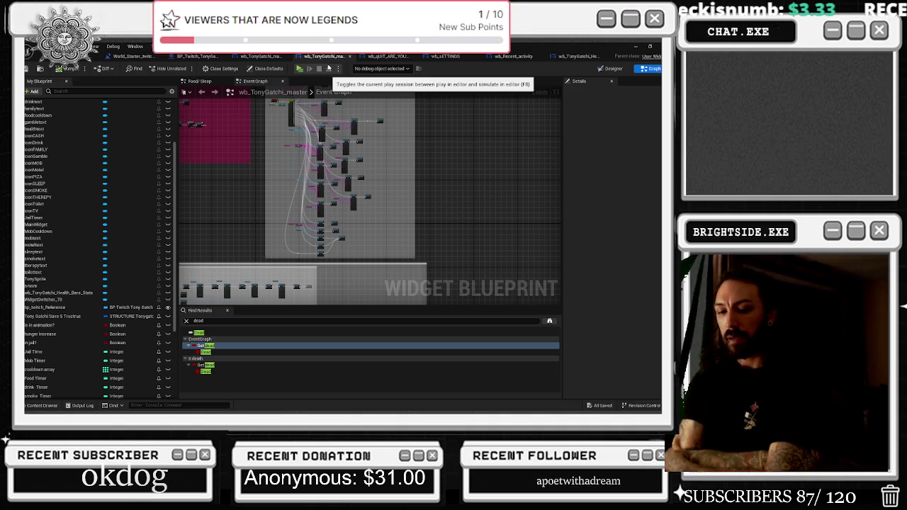
drag(377, 134, 415, 161)
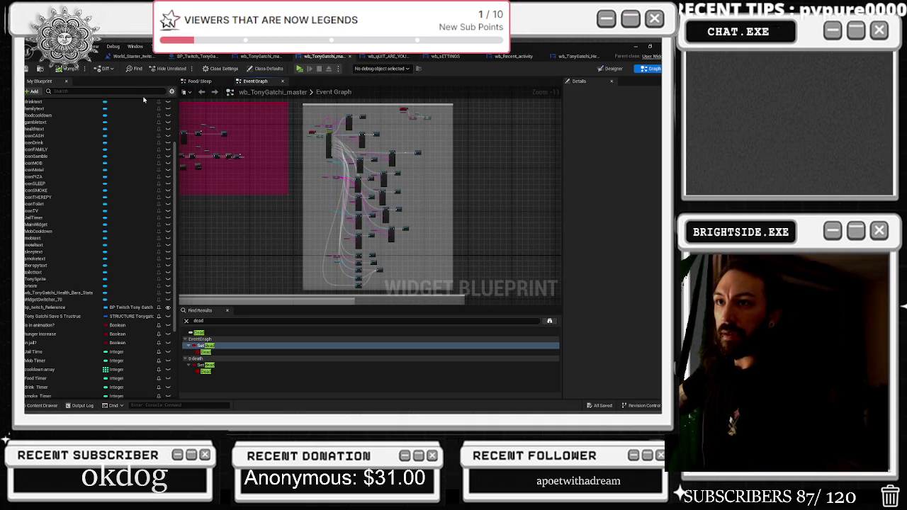
Return to wb_Recent_activity and show its Event Graph.
click(581, 56)
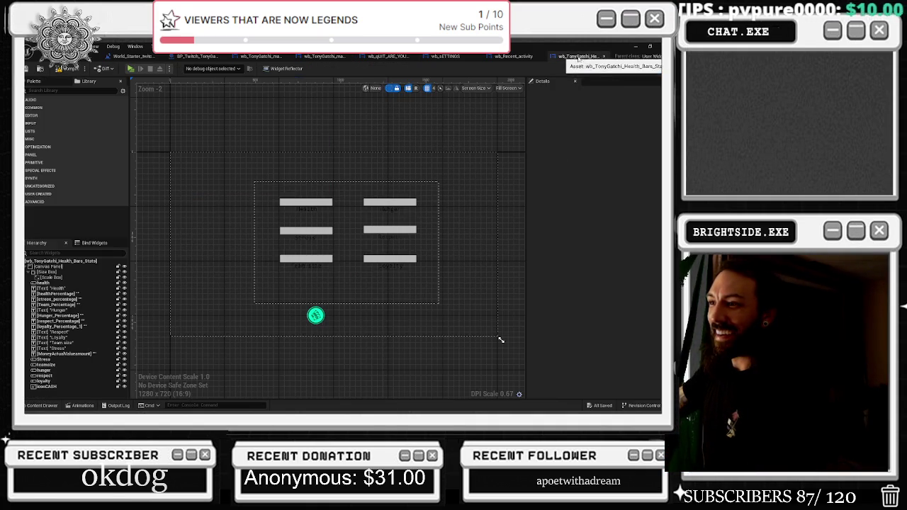
click(509, 56)
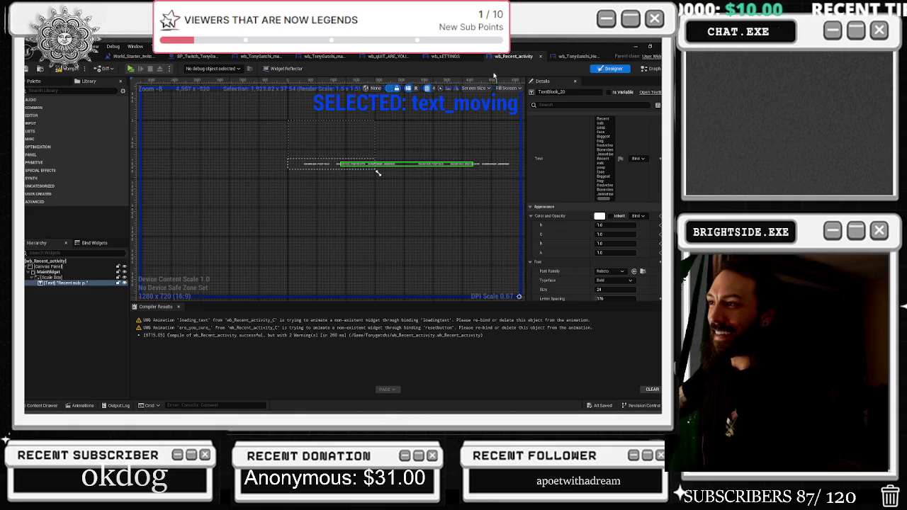
click(324, 56)
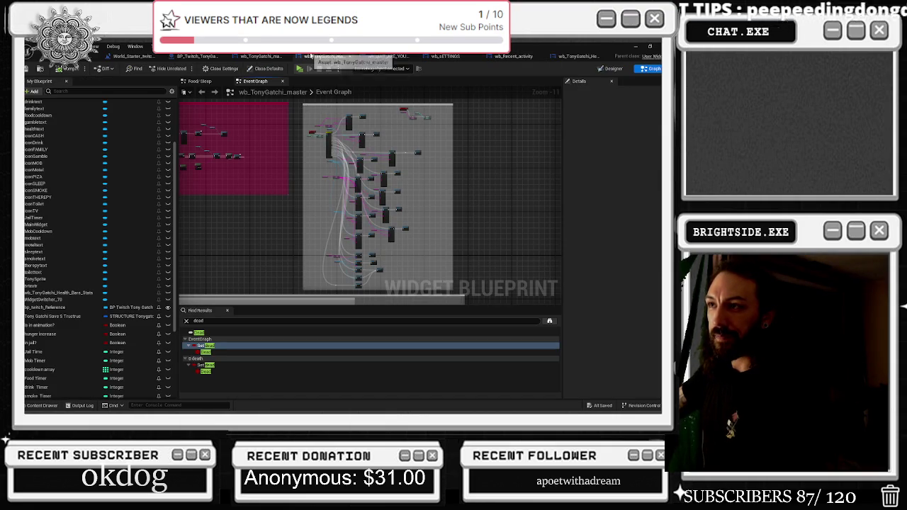
click(514, 56)
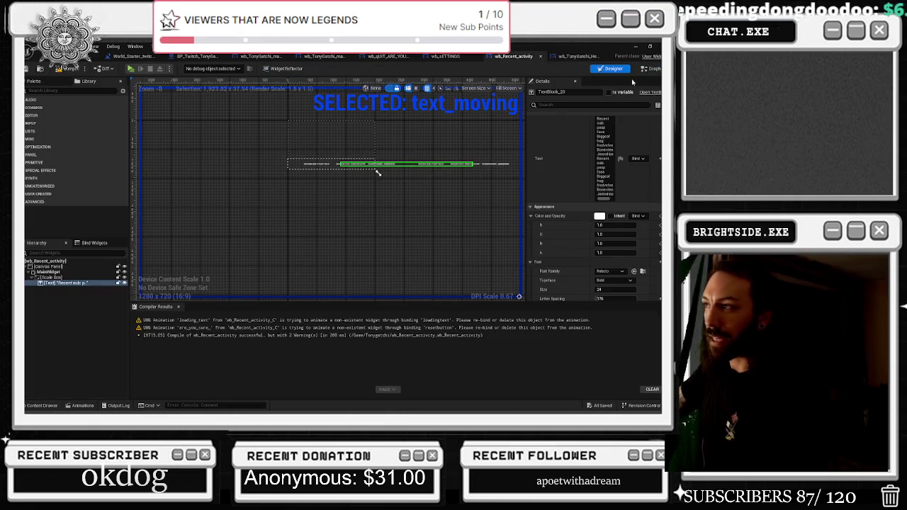
click(653, 69)
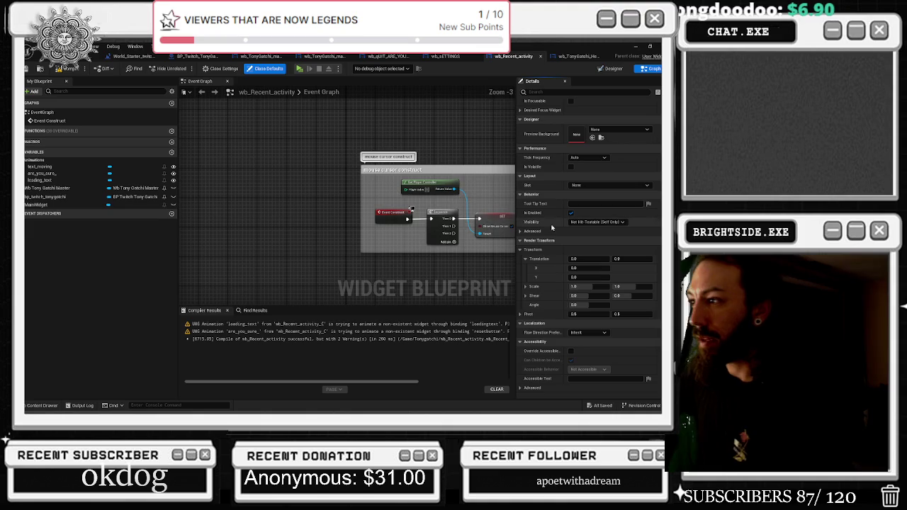
Add a Custom Event node to the graph and name it 'start the loop animation'.
scroll(396, 237, up, 1)
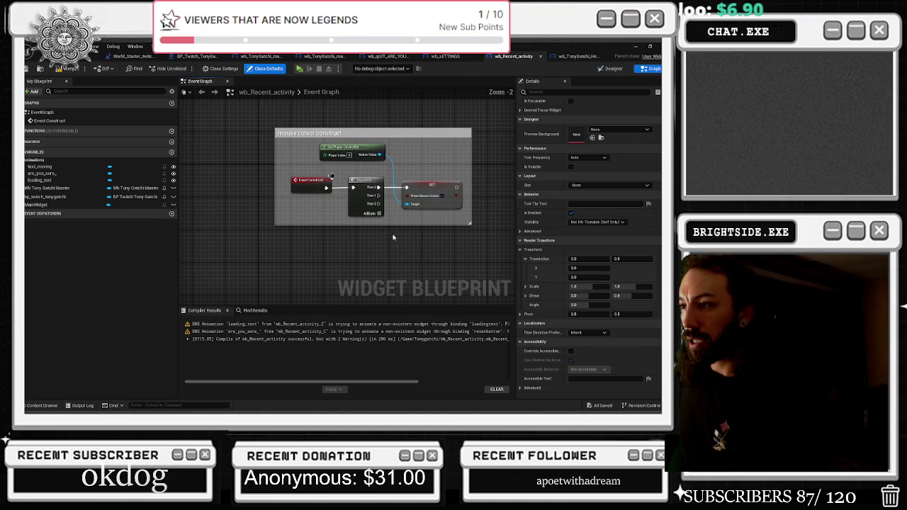
right_click(331, 250)
text(custrom)
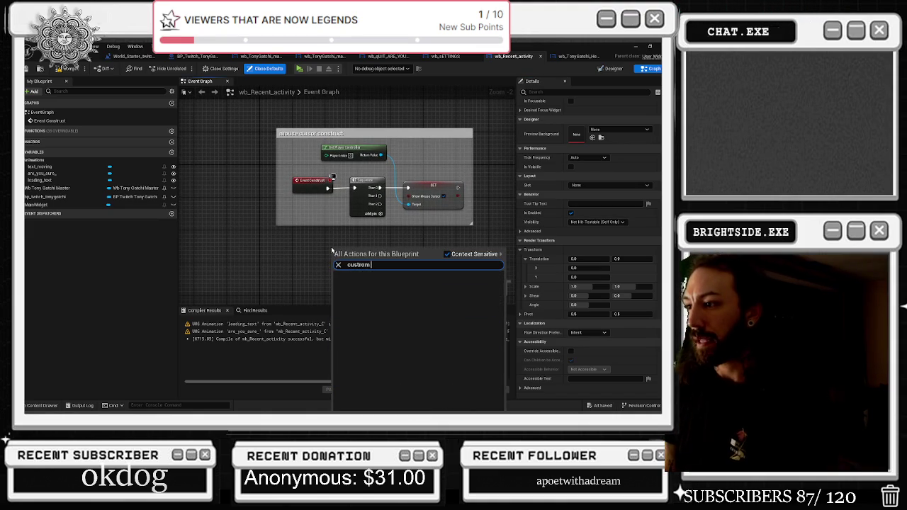
key(BackSpace)
key(Return)
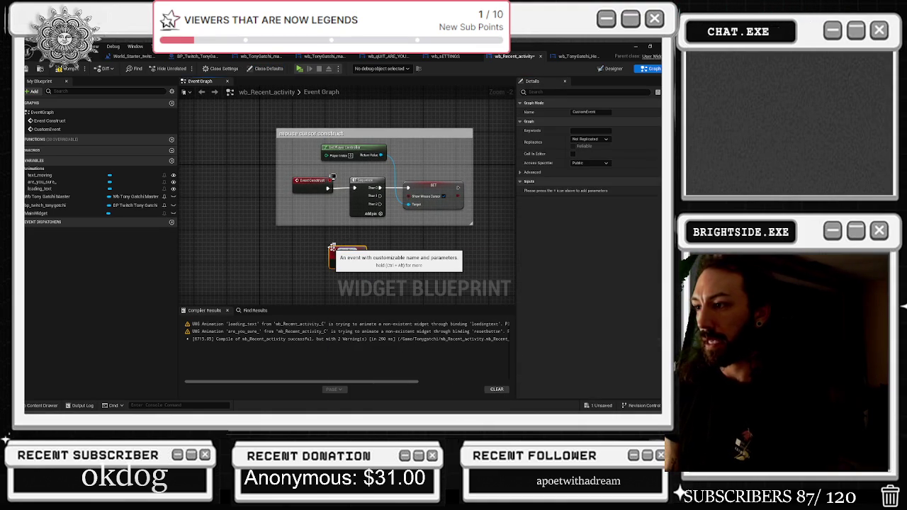
key(Return)
scroll(332, 247, up, 2)
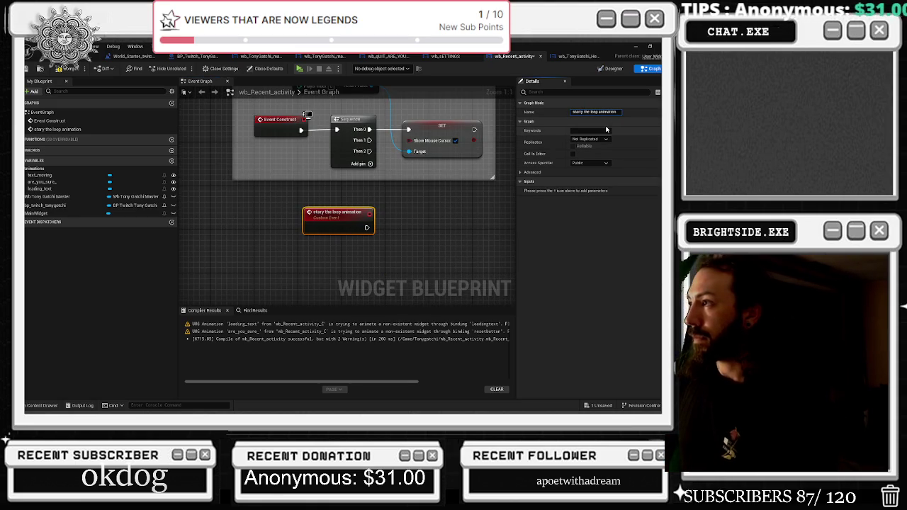
text(t)
click(477, 203)
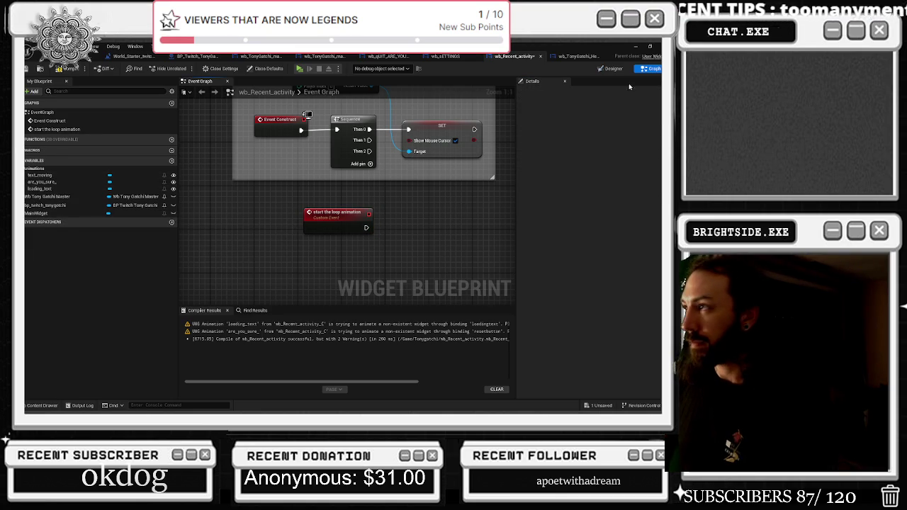
Drop a text_moving getter, add Play Animation, and wire the loop event into it.
click(612, 68)
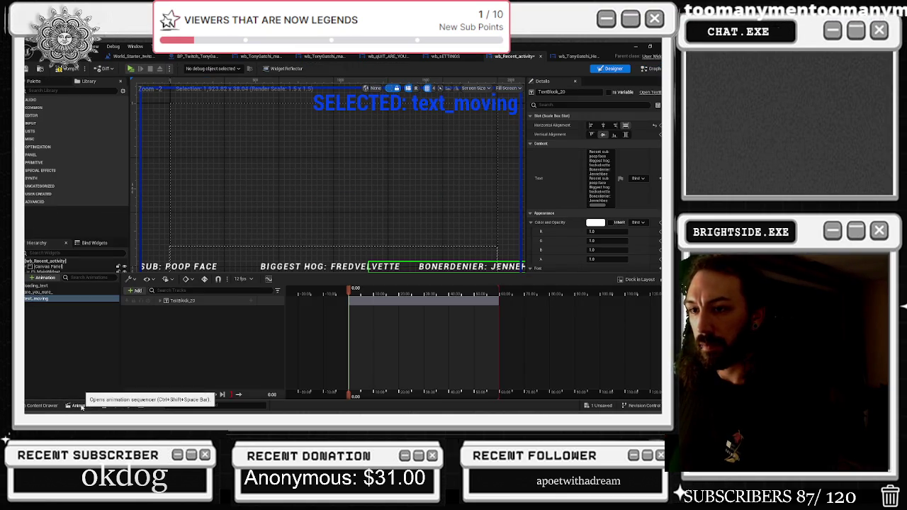
click(651, 68)
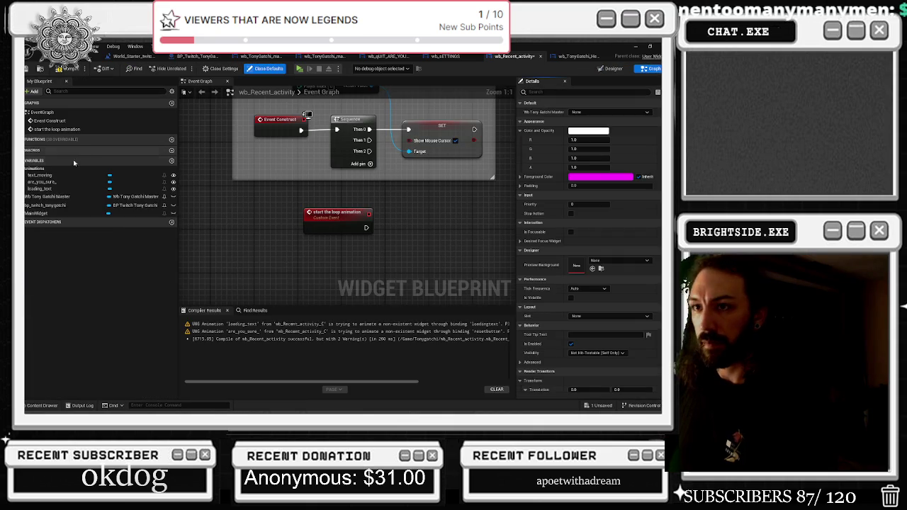
click(40, 175)
mouse_move(39, 175)
mouse_down()
mouse_move(363, 263)
mouse_move(405, 247)
mouse_up()
text(play)
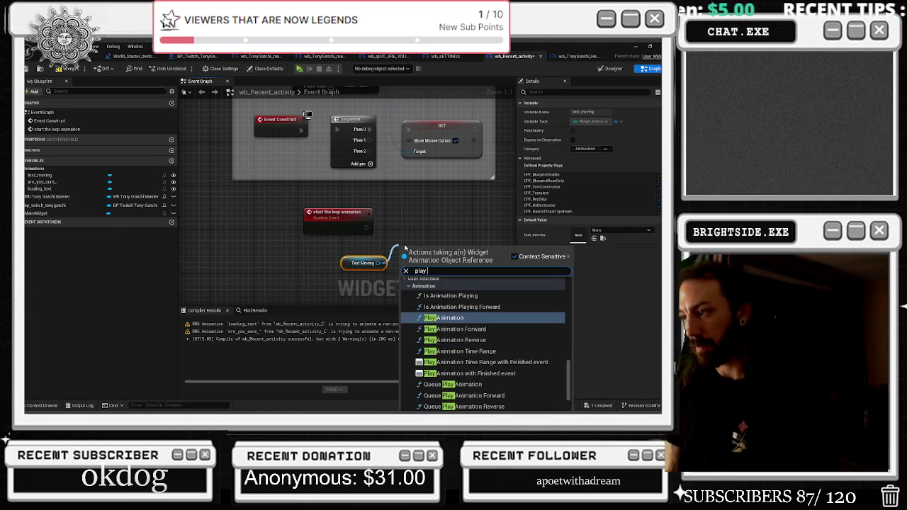
key(Return)
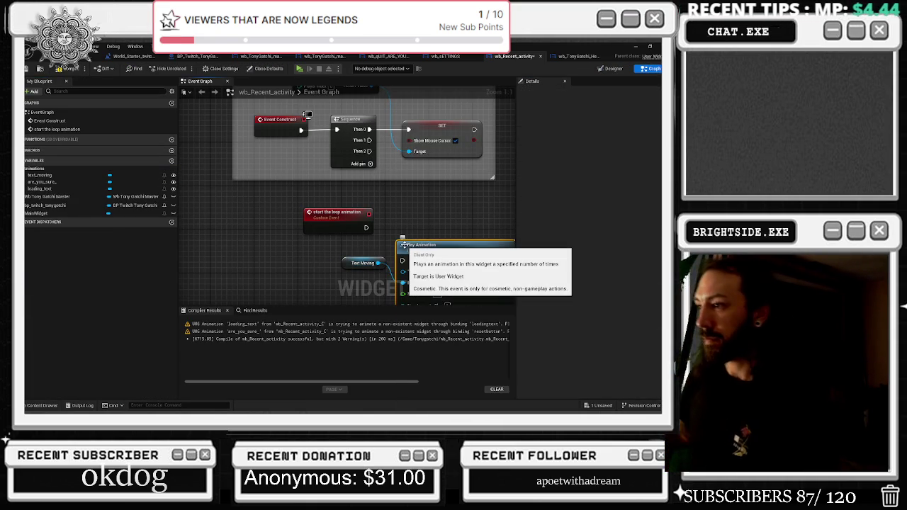
mouse_move(404, 245)
mouse_down()
mouse_move(405, 217)
mouse_move(397, 244)
mouse_move(402, 233)
mouse_up()
drag(435, 276, 381, 261)
Reposition the loop-animation nodes, save, and set Num Loops to Play to 0.
right_click(381, 261)
drag(269, 216, 416, 237)
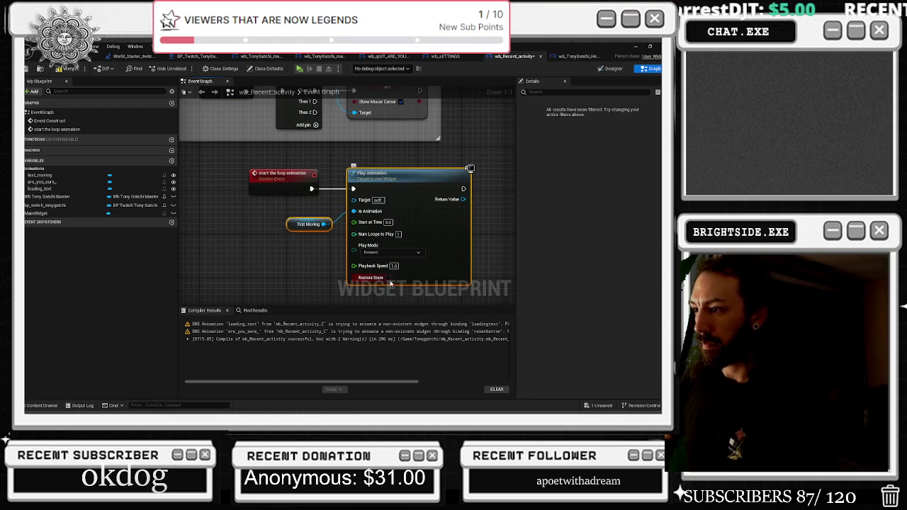
scroll(487, 241, down, 1)
scroll(440, 212, down, 2)
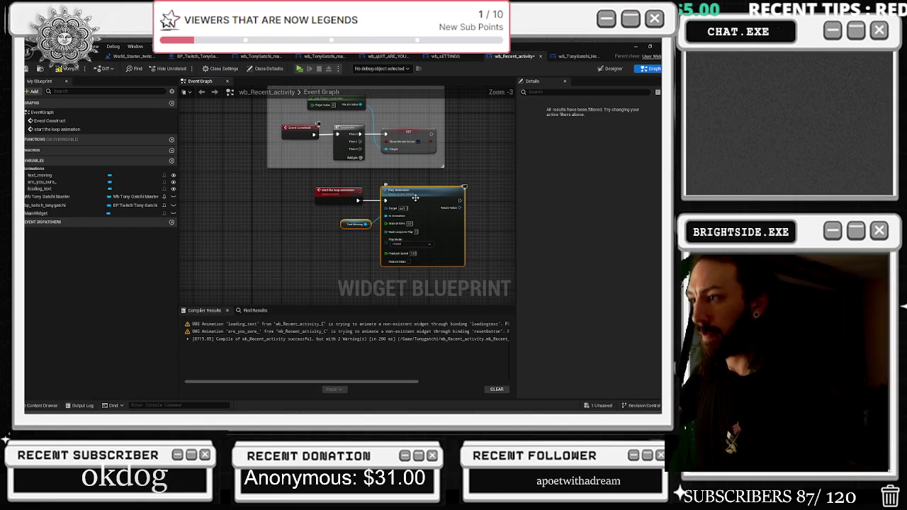
drag(286, 184, 383, 241)
drag(397, 191, 379, 191)
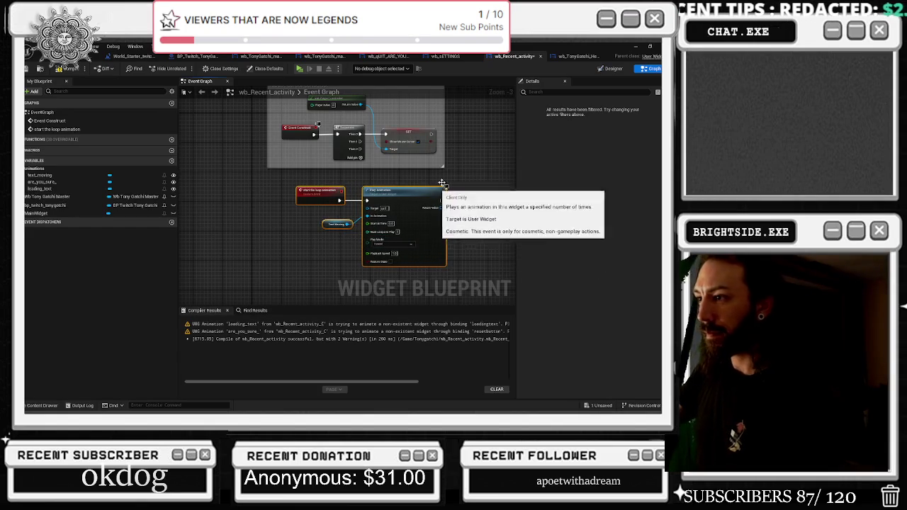
scroll(459, 202, up, 2)
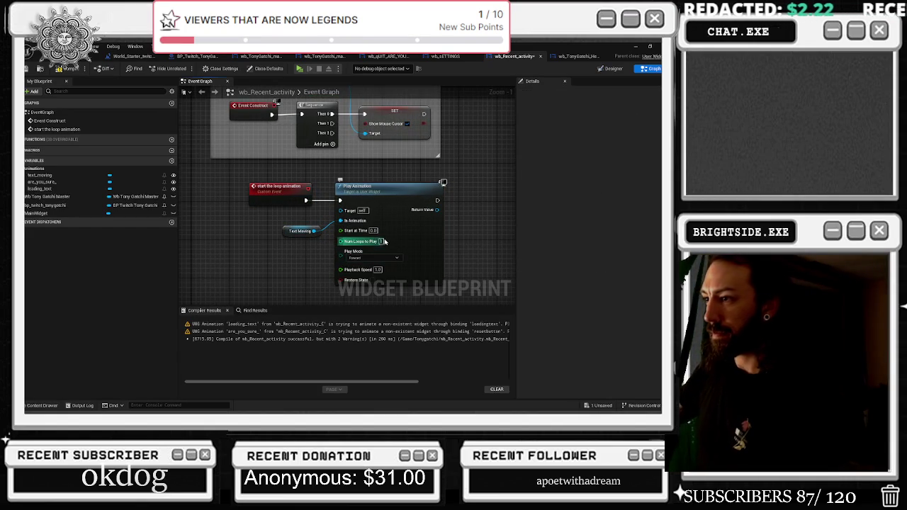
key(ctrl+s)
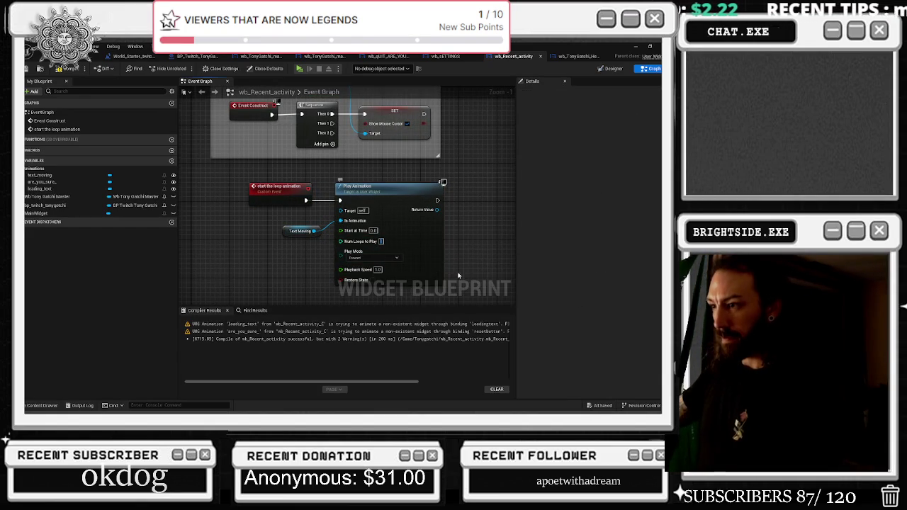
click(382, 242)
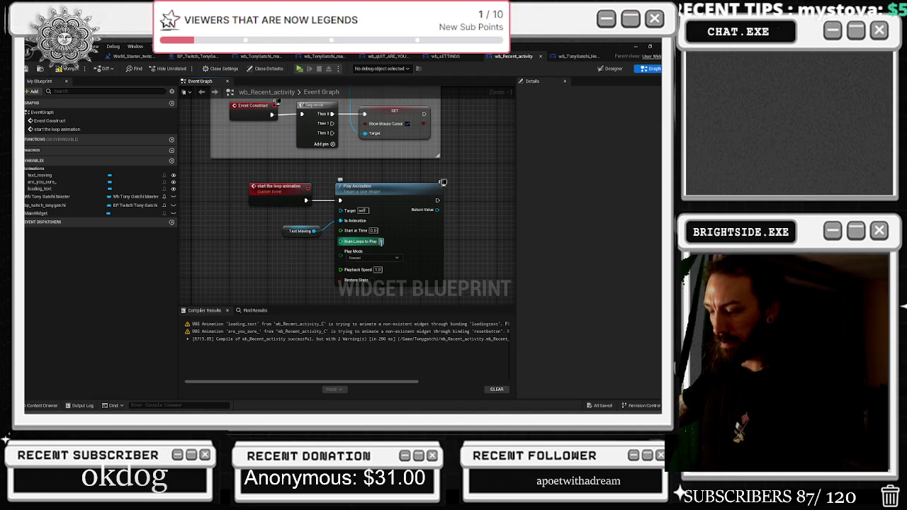
text(0)
key(Return)
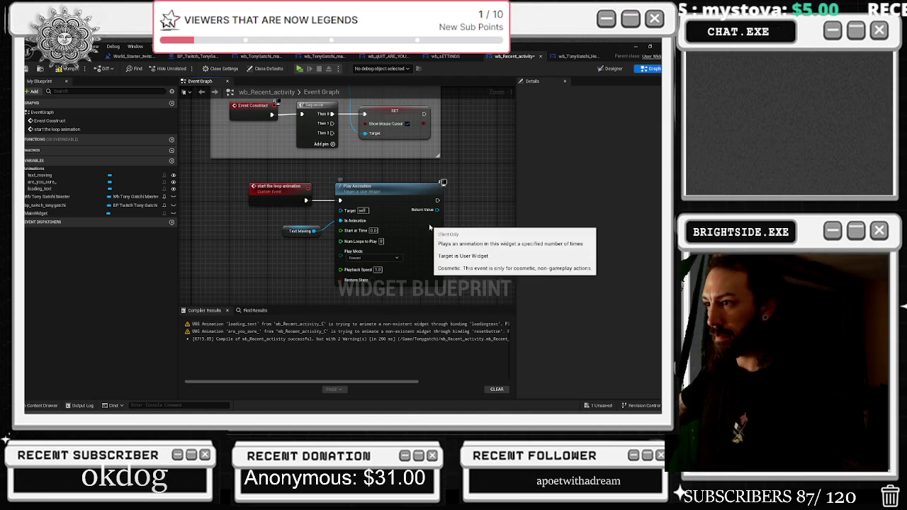
Add a Stop Animation node fed by Text Moving, placed below Play Animation.
click(434, 211)
drag(433, 211, 466, 228)
text(set loop)
key(BackSpace)
key(BackSpace)
key(BackSpace)
text(stop)
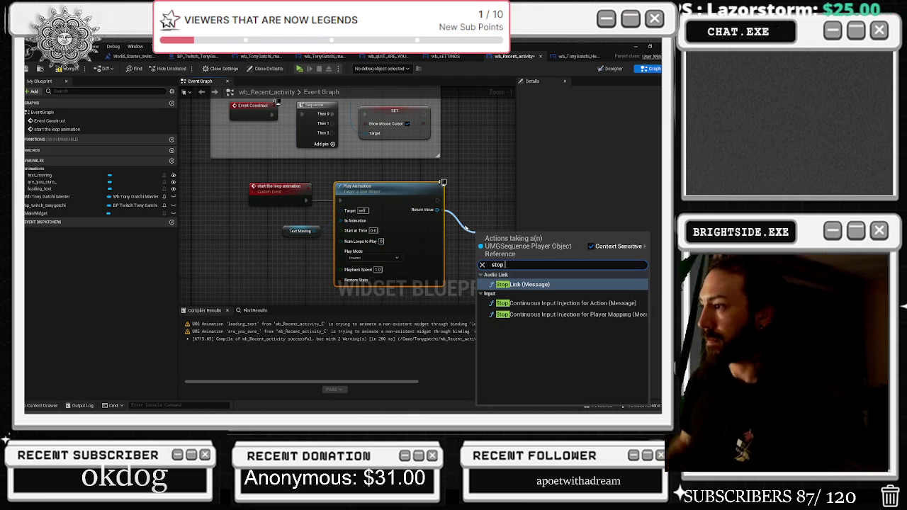
key(Escape)
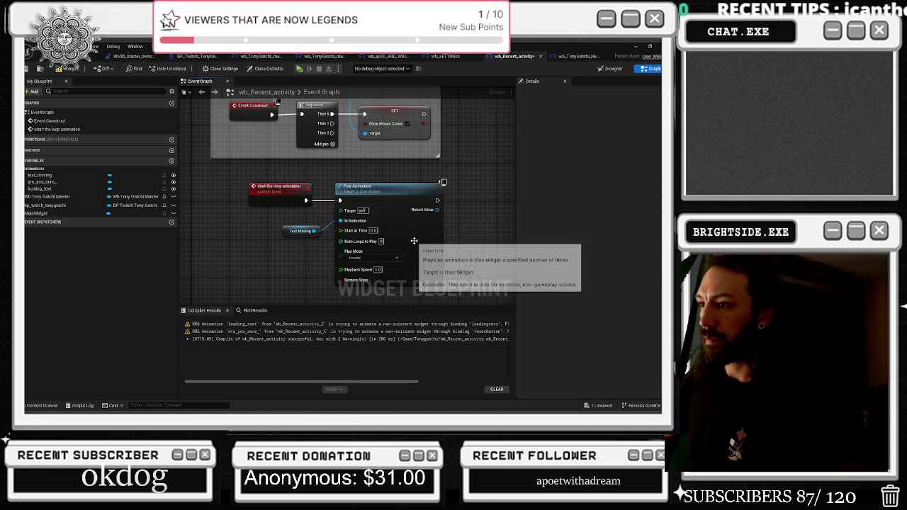
drag(314, 231, 480, 233)
text(stop)
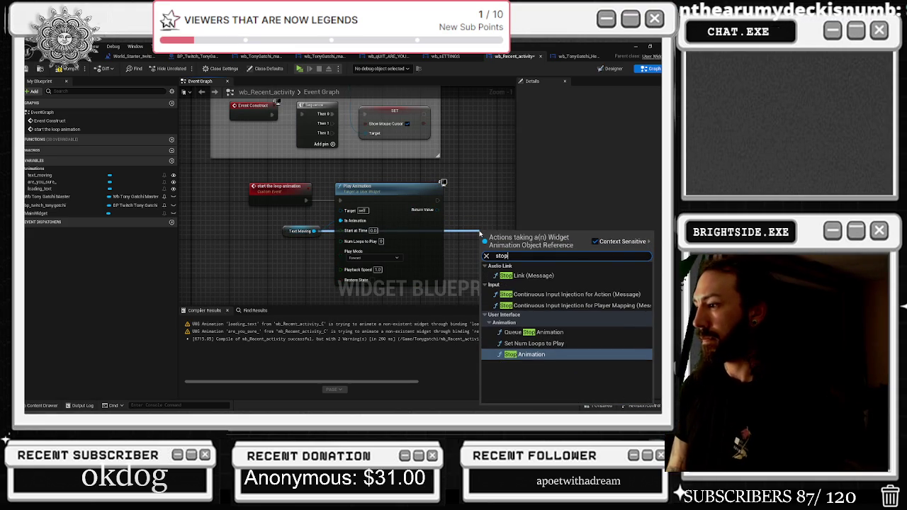
key(Return)
mouse_move(480, 232)
mouse_down()
mouse_move(398, 231)
mouse_move(259, 277)
mouse_up()
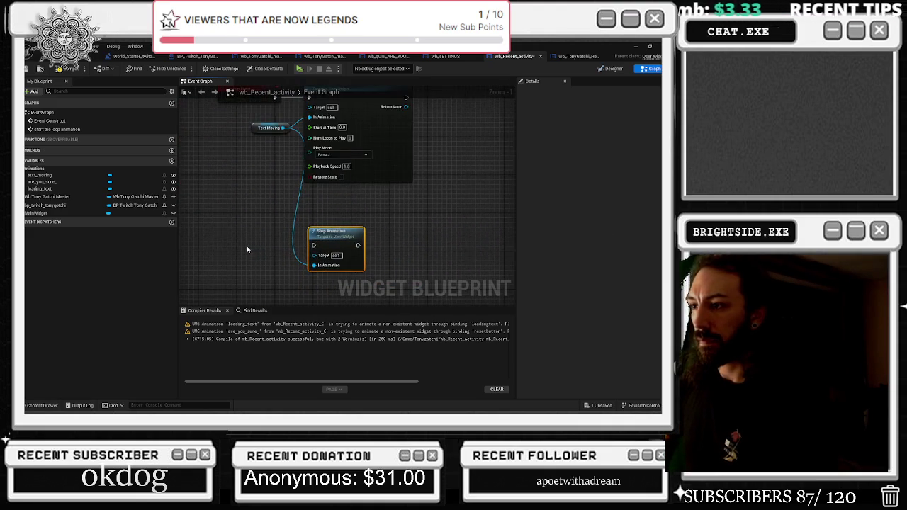
Add a custom event named 'stop animation' beside the Stop Animation node.
right_click(247, 270)
text(custom event)
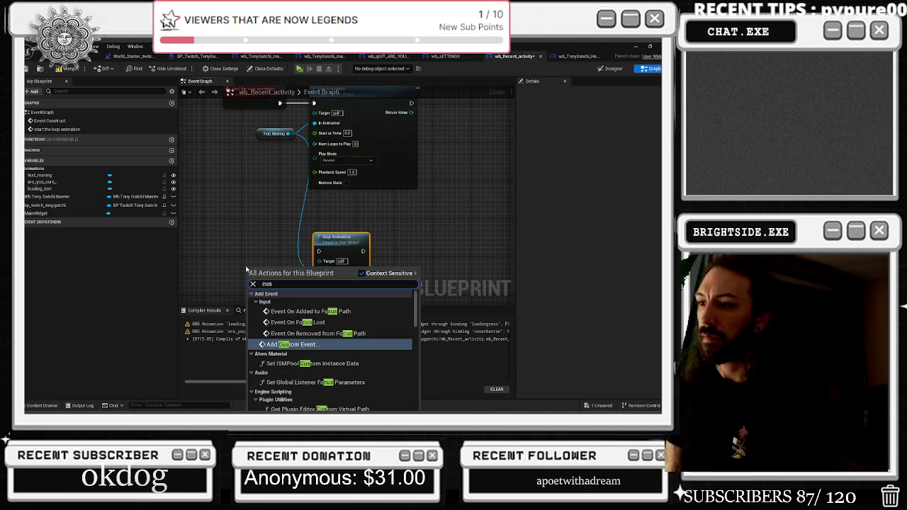
key(Return)
text(stop animation)
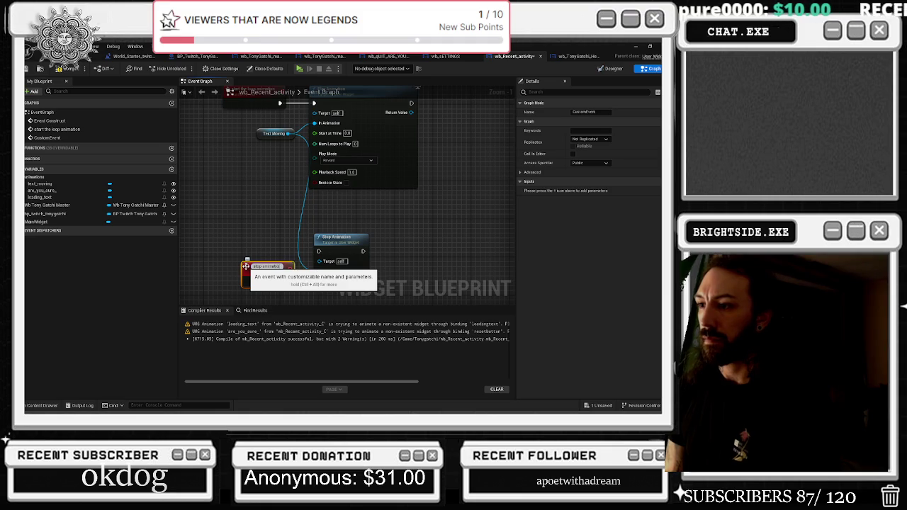
key(Return)
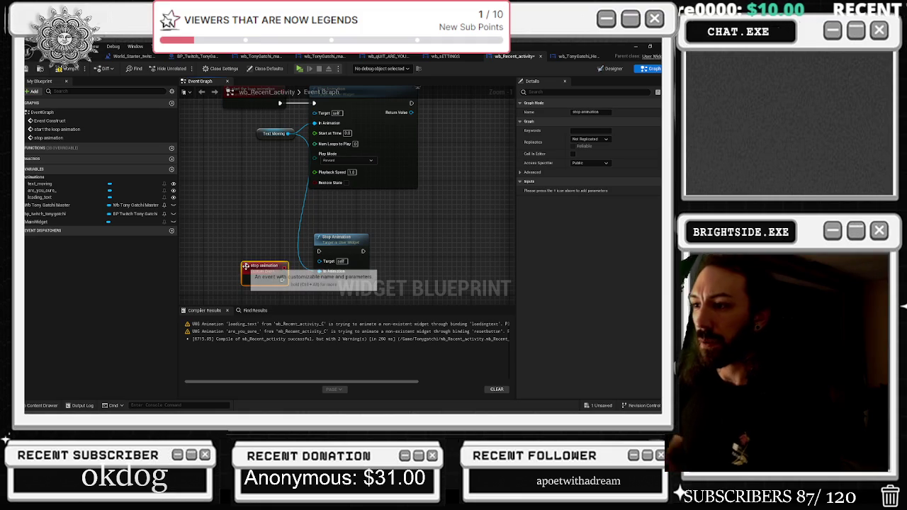
mouse_move(290, 280)
mouse_down()
mouse_move(295, 251)
mouse_move(319, 251)
mouse_up()
click(286, 210)
Search 'set text' and place a Set Tool Tip Text node higher in the graph.
scroll(234, 282, down, 3)
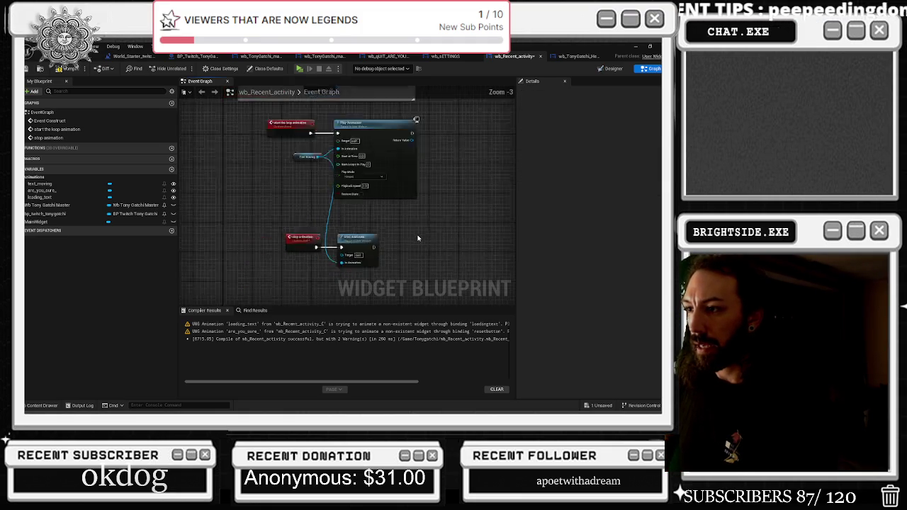
drag(234, 282, 358, 292)
right_click(423, 216)
text(set tezt)
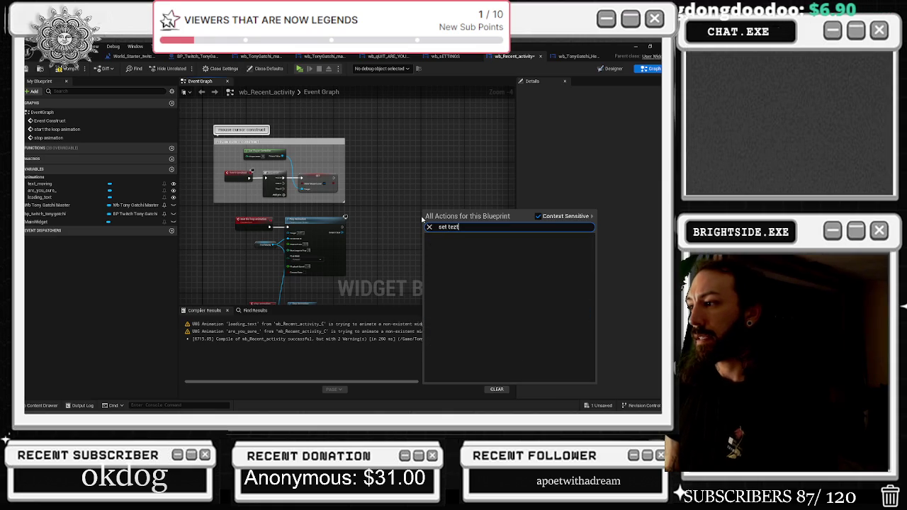
key(BackSpace)
key(BackSpace)
text(xt)
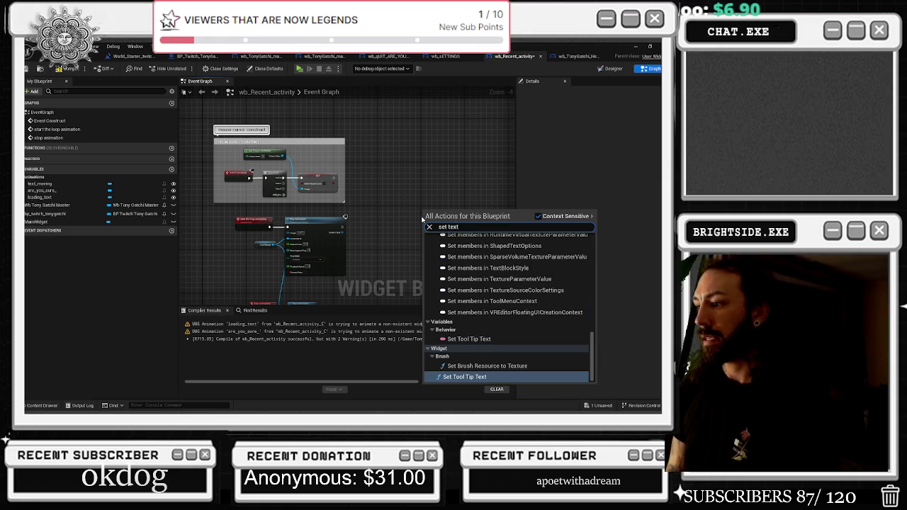
key(Up)
key(Up)
key(Up)
key(Down)
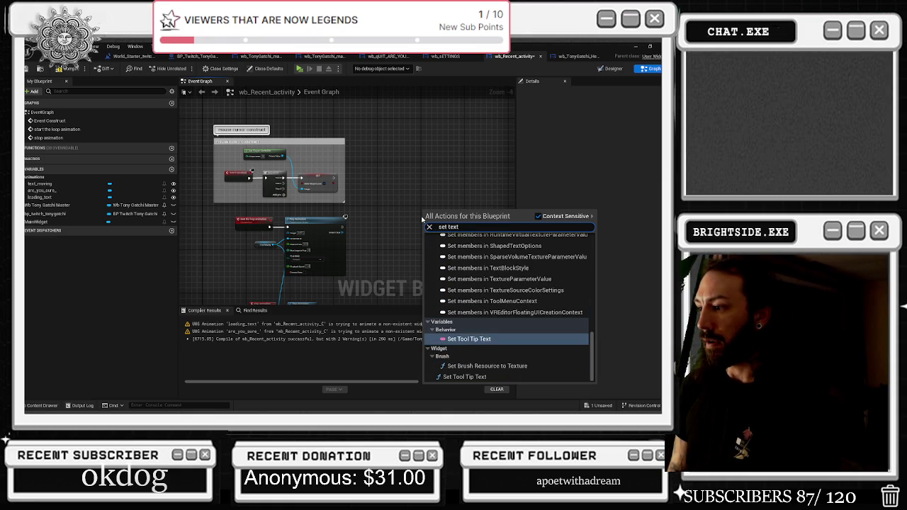
key(Down)
key(Down)
key(Up)
key(Up)
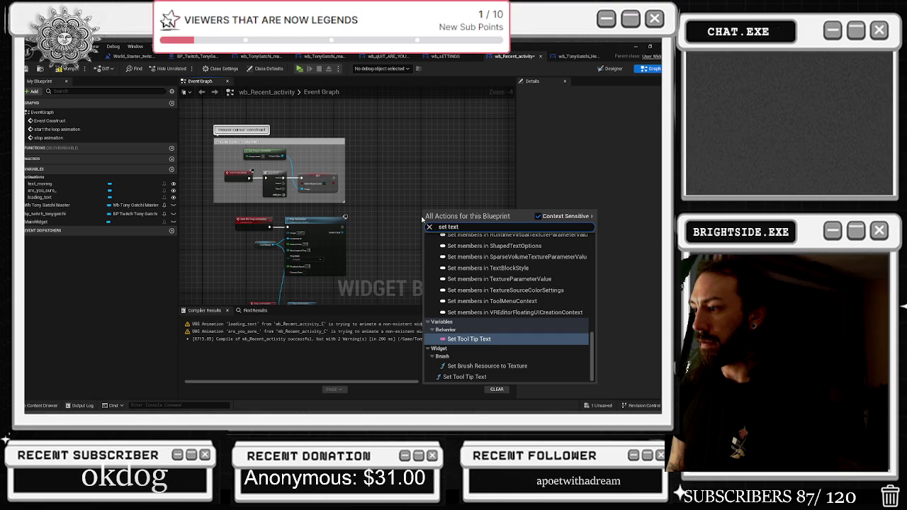
key(Down)
key(Down)
key(Up)
key(Up)
key(Down)
key(Up)
key(Up)
key(Up)
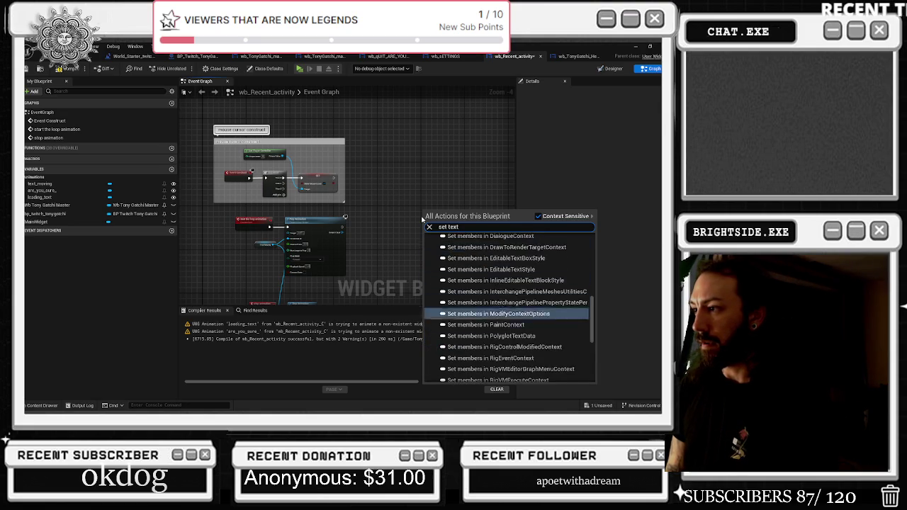
key(Up)
scroll(504, 319, down, 10)
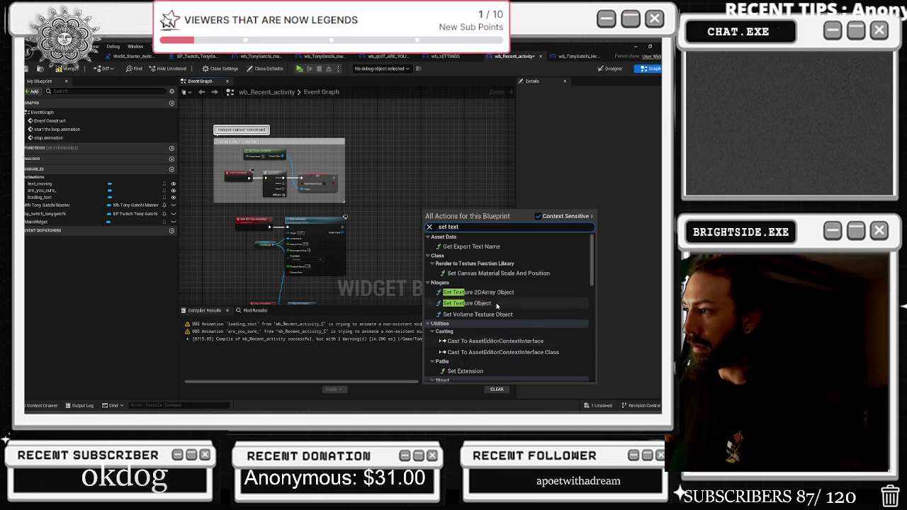
click(470, 339)
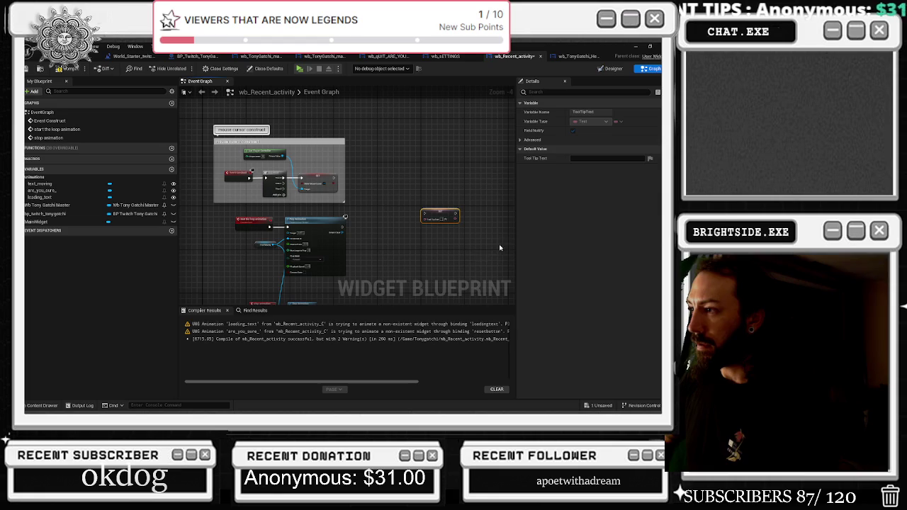
scroll(333, 229, up, 1)
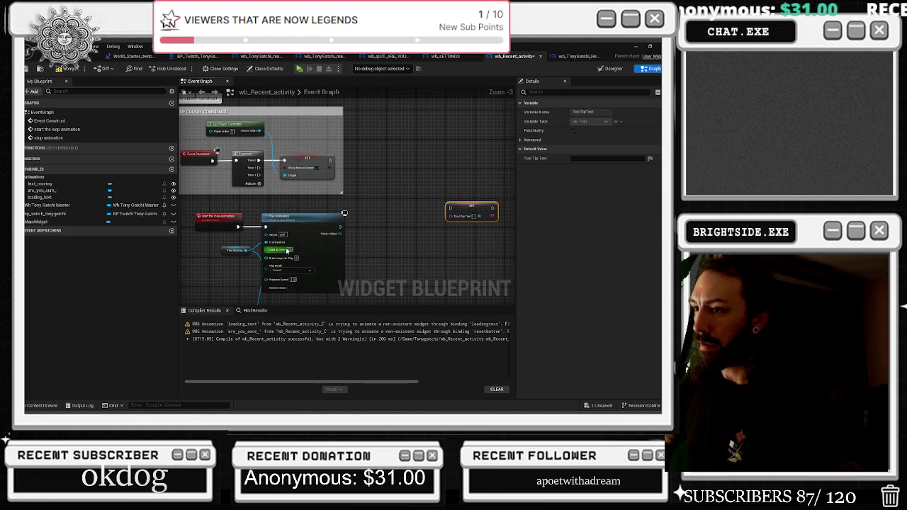
drag(471, 214, 461, 146)
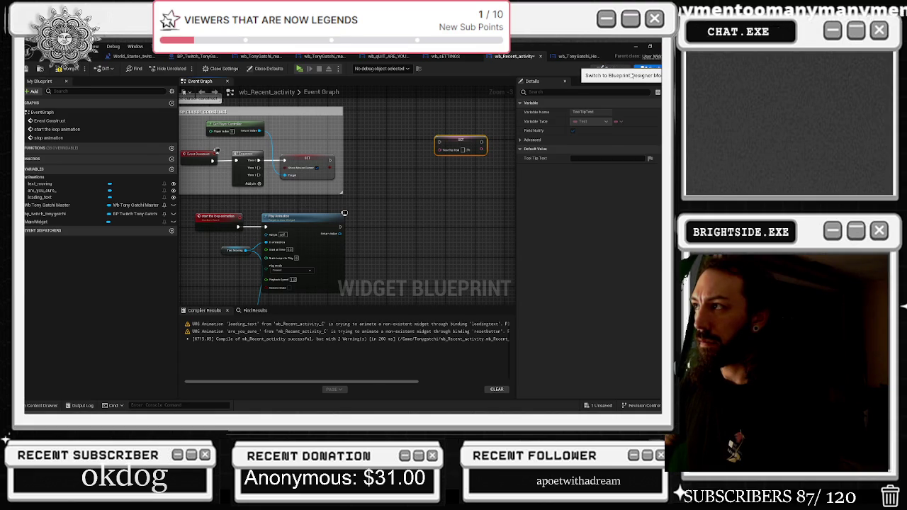
Rename the long scrolling activity text block to Scrolling_font.
click(618, 69)
click(65, 283)
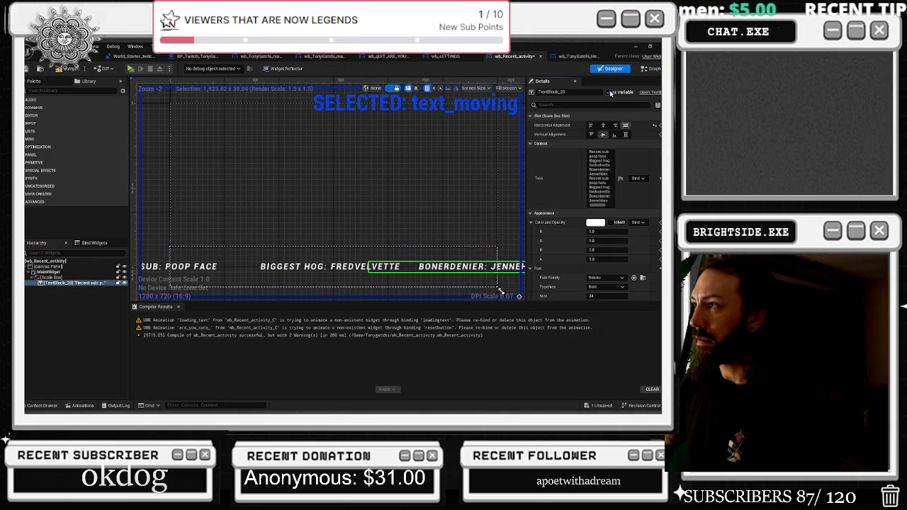
click(567, 92)
text(tex)
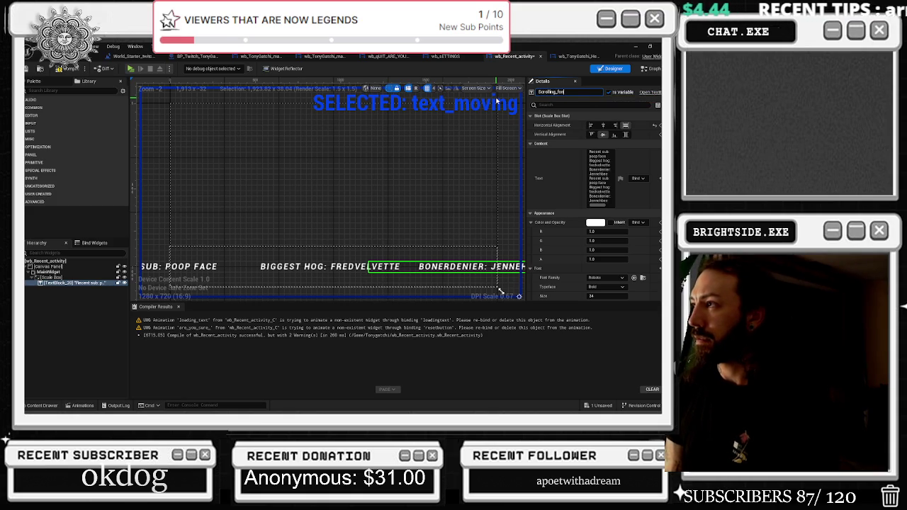
text(nt)
key(Return)
Place a Scrolling_font getter in the graph and wire it into a SetText (Text) node.
click(651, 69)
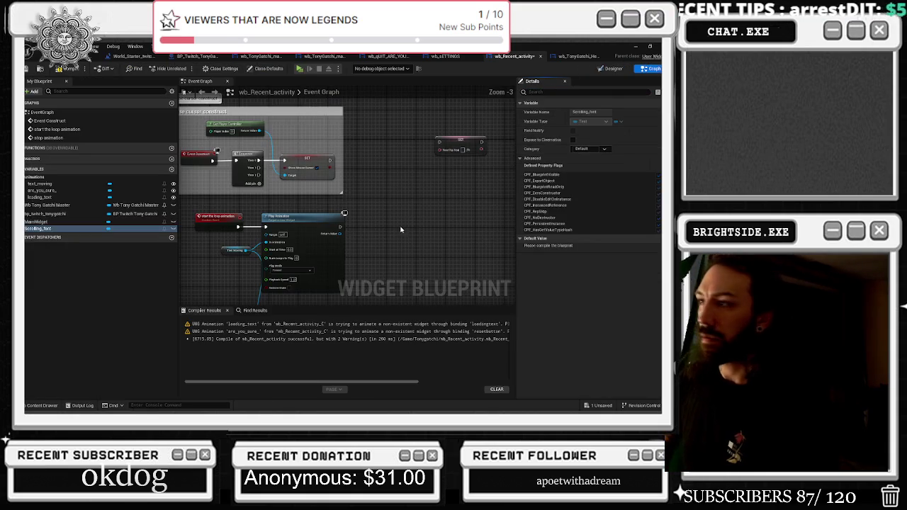
drag(39, 229, 341, 205)
mouse_move(460, 185)
mouse_down()
mouse_move(397, 162)
mouse_move(418, 178)
mouse_move(426, 202)
mouse_up()
text(set f)
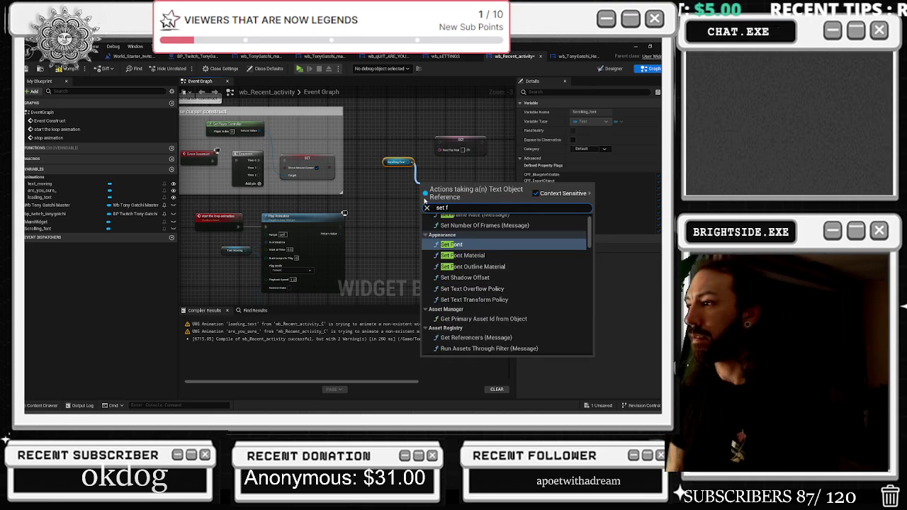
text(oont)
key(BackSpace)
text(nt)
key(Return)
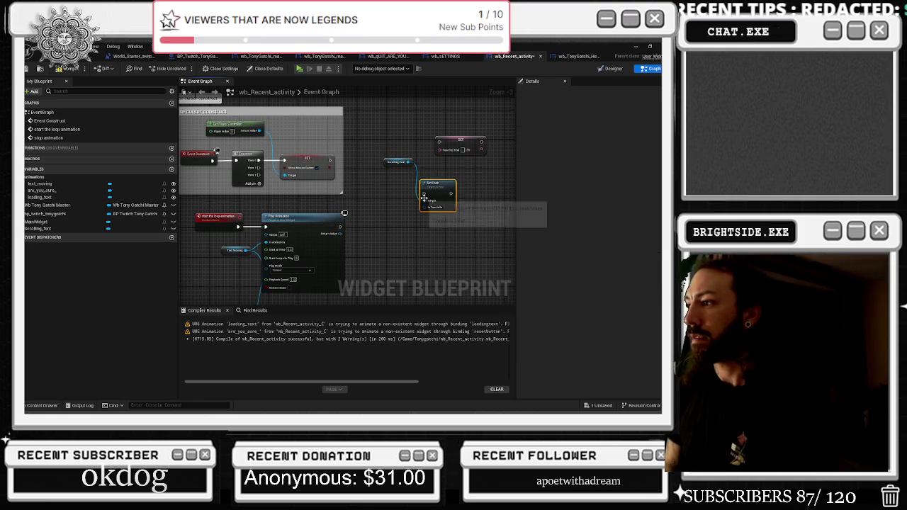
scroll(456, 209, up, 3)
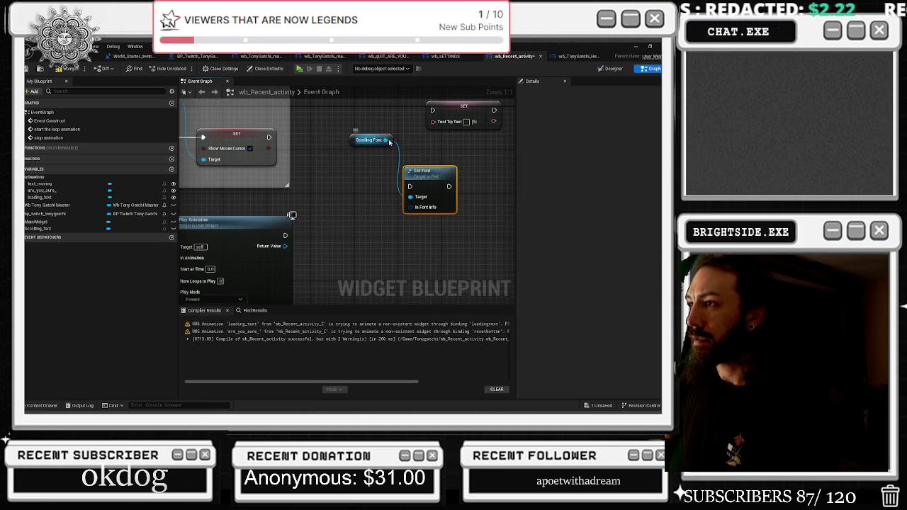
drag(394, 140, 429, 154)
text(set text)
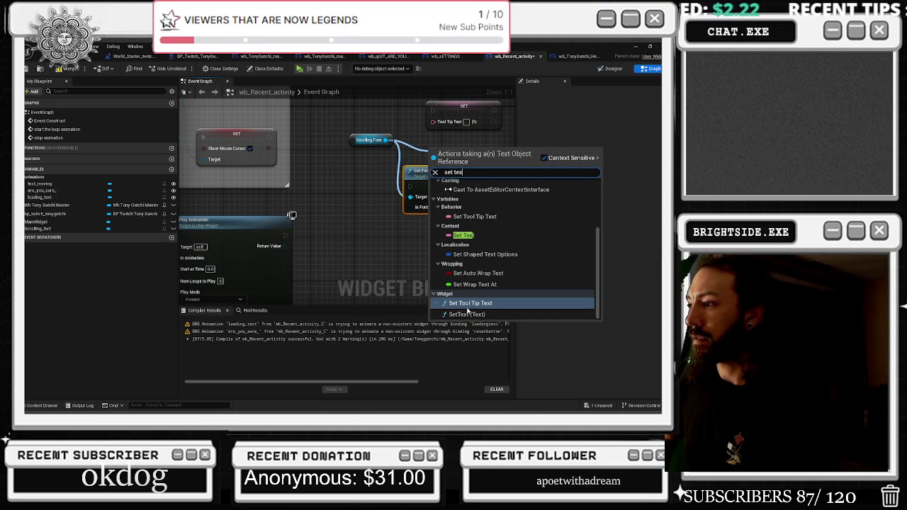
key(Return)
Delete the unwanted Set Font and Tool Tip Text SET nodes.
key(Delete)
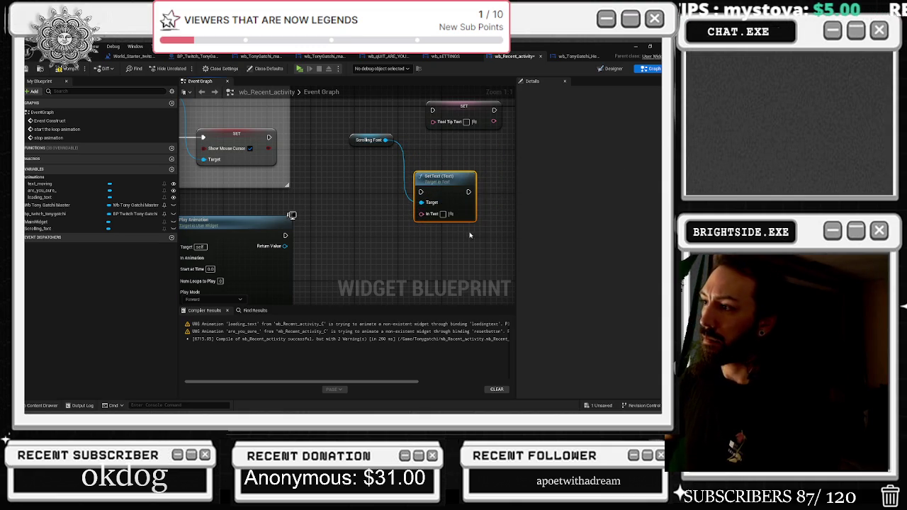
drag(439, 213, 441, 214)
key(Delete)
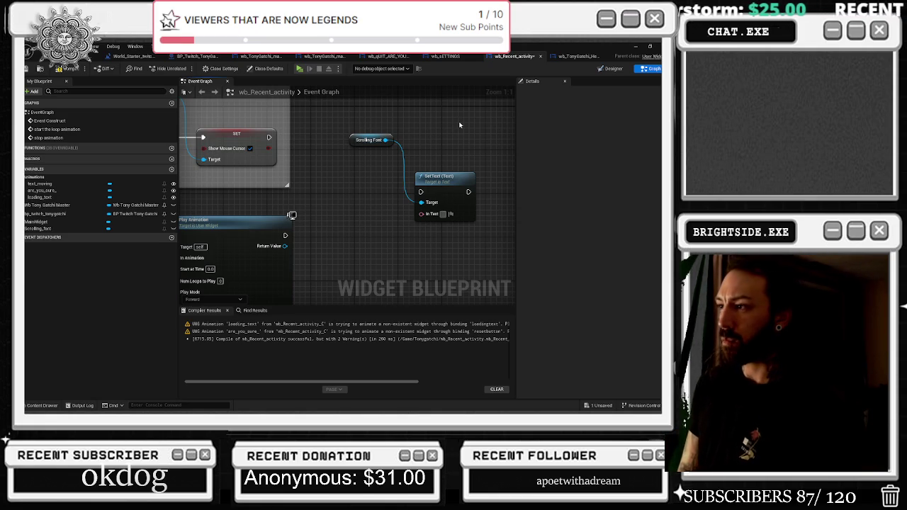
key(ctrl+z)
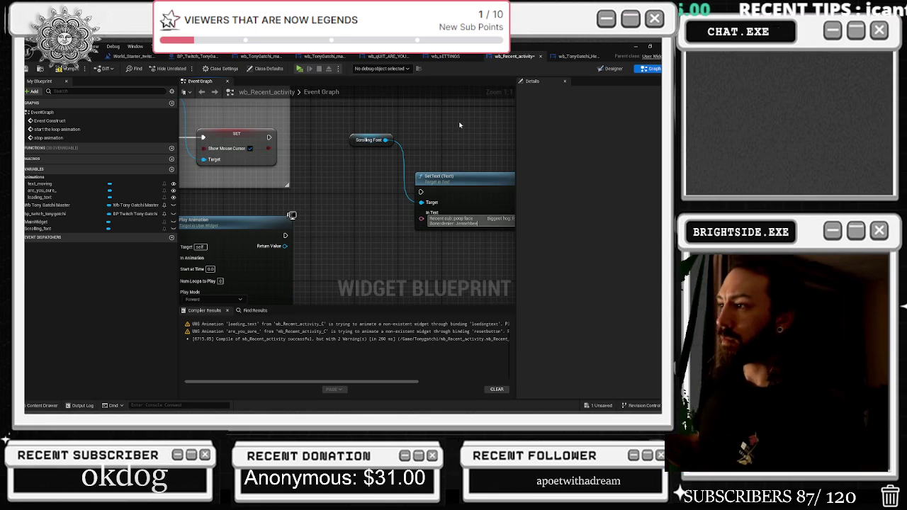
Copy the Designer's activity text into the SetText node's In Text pin.
drag(447, 144, 329, 149)
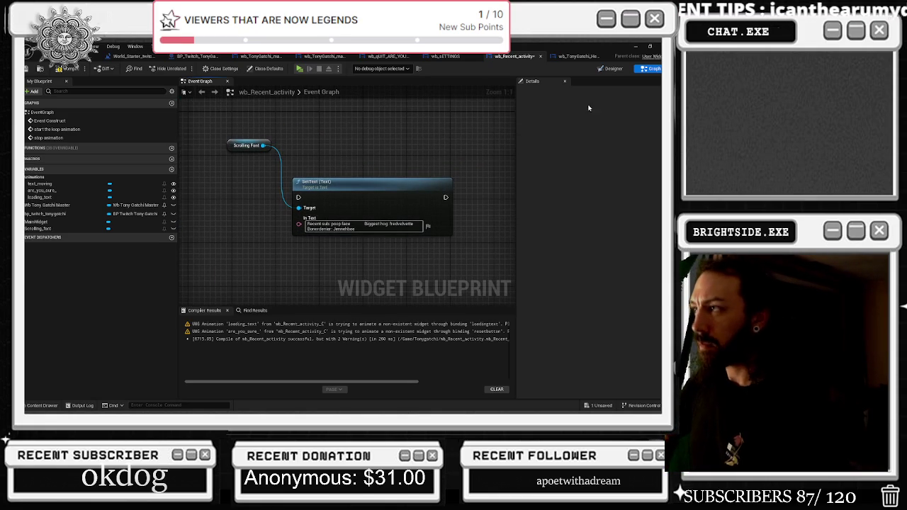
click(607, 69)
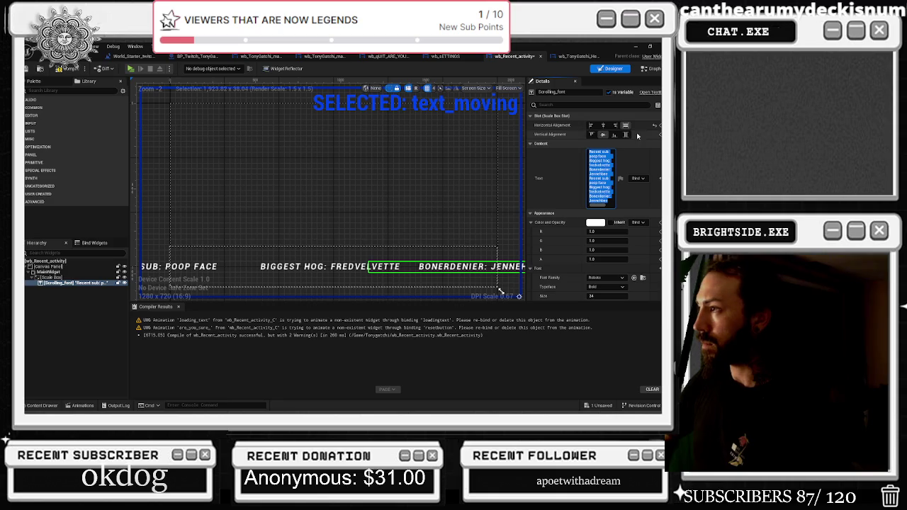
click(651, 68)
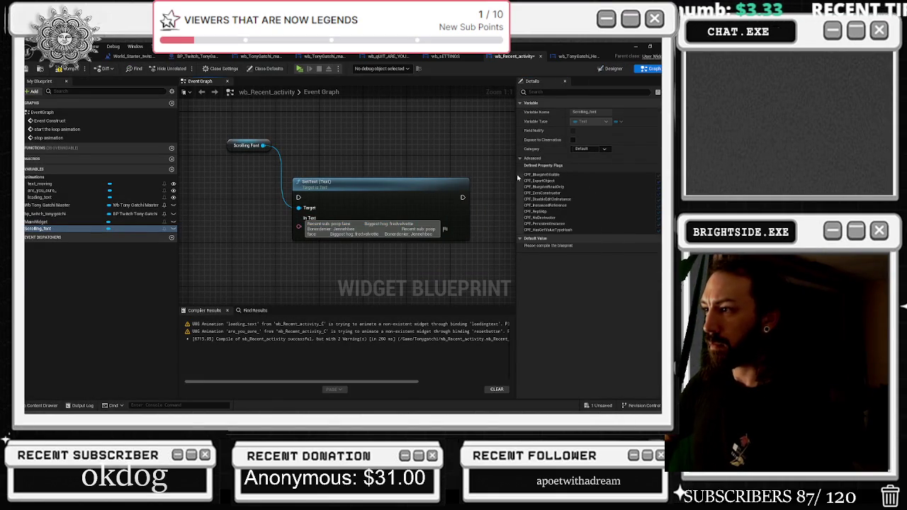
click(614, 68)
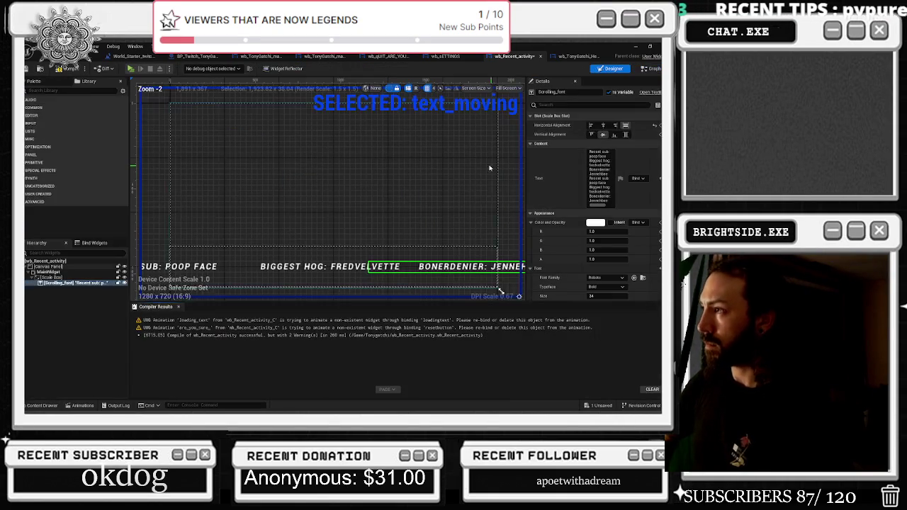
key(ctrl+z)
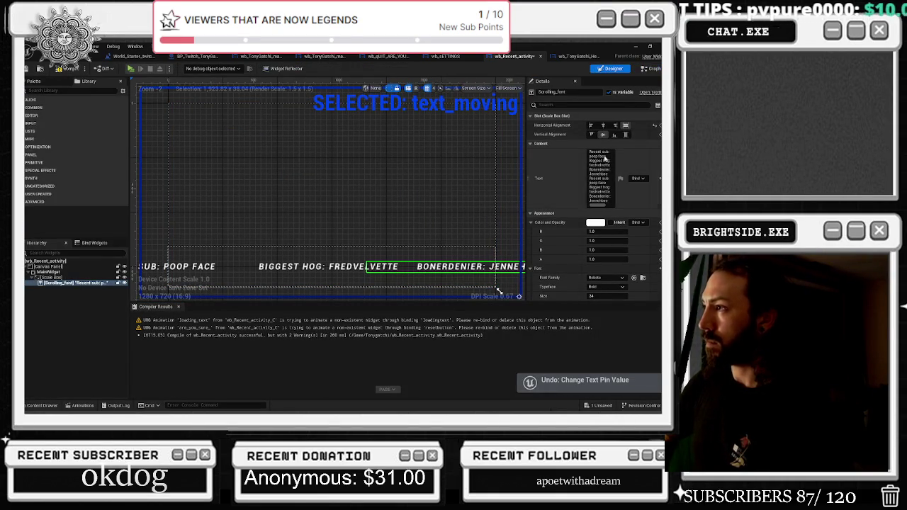
click(599, 177)
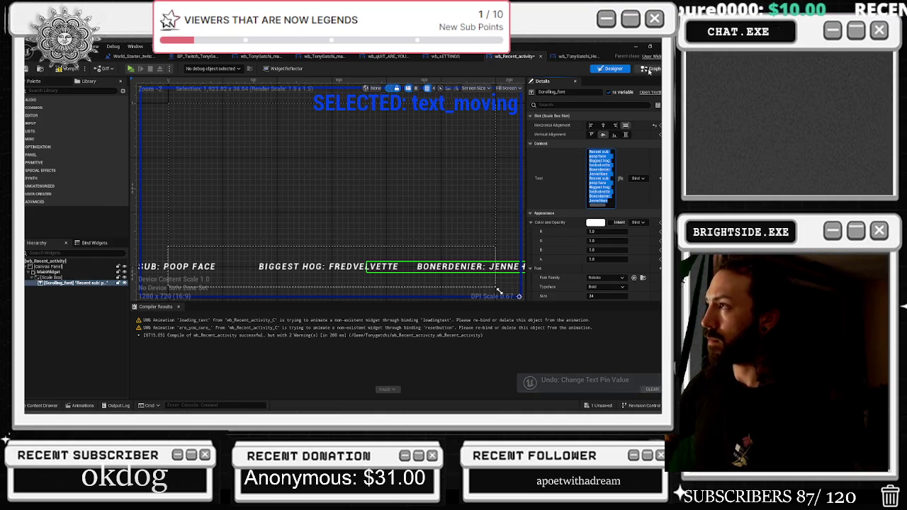
click(649, 69)
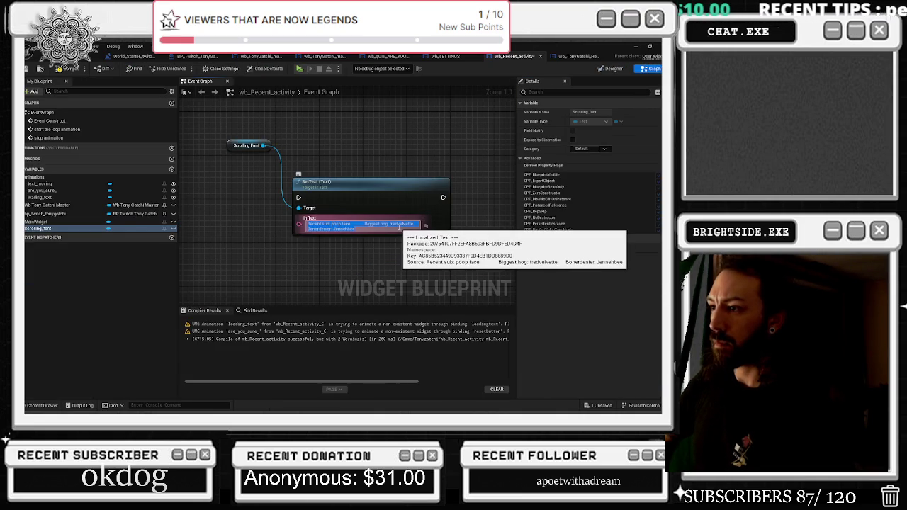
click(426, 171)
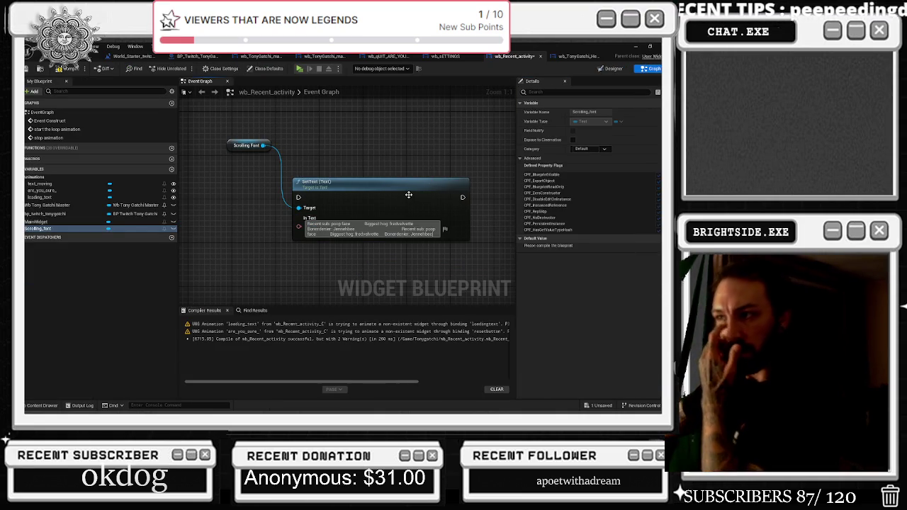
Duplicate the SetText node beneath the original.
drag(350, 159, 345, 172)
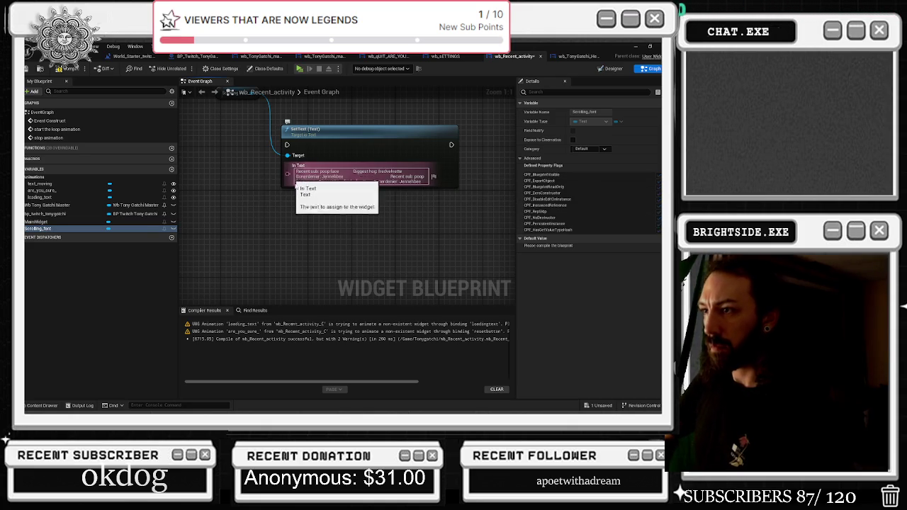
click(311, 151)
key(ctrl+c)
key(ctrl+v)
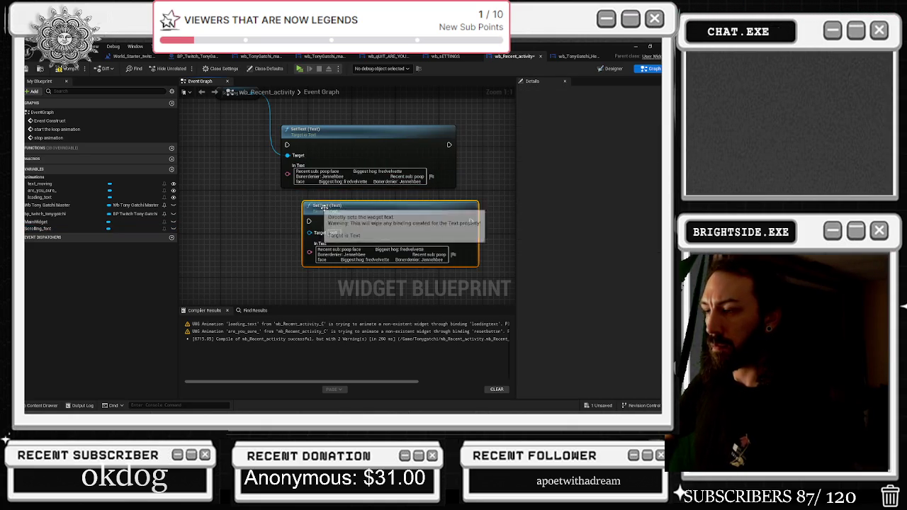
Add a Select node off the duplicate SetText's In Text, then delete it.
drag(309, 252, 275, 267)
text(sele)
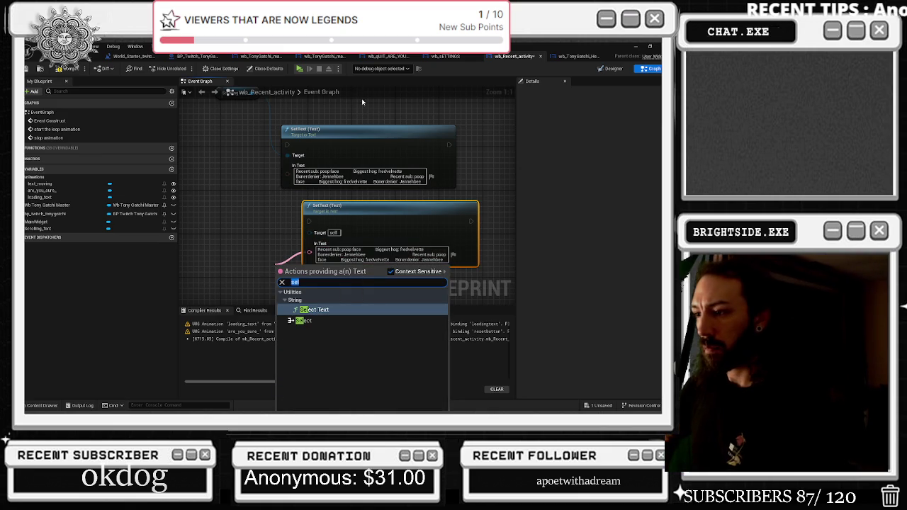
key(Down)
key(Return)
drag(246, 212, 294, 157)
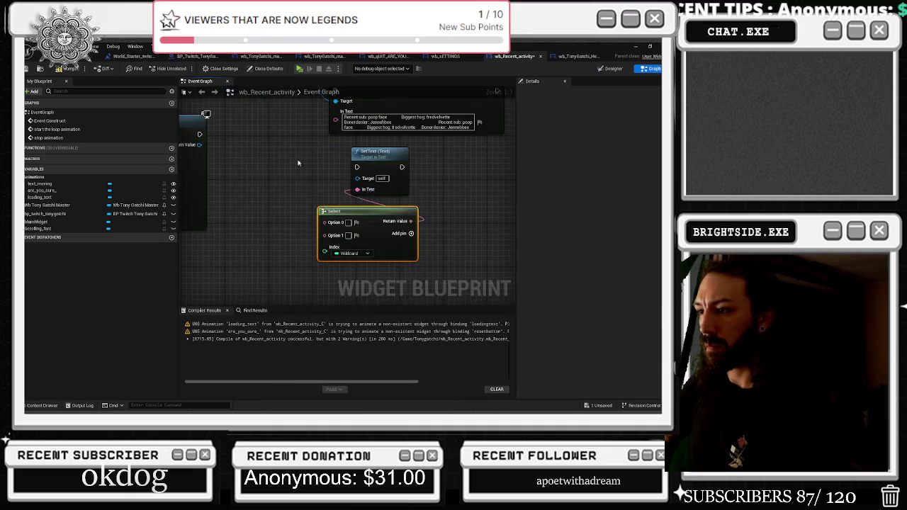
key(Delete)
mouse_move(362, 195)
mouse_down()
mouse_move(329, 204)
mouse_move(366, 203)
mouse_move(345, 213)
mouse_up()
Search the action list for 's' and 'string arra' nodes without adding anything.
text(se)
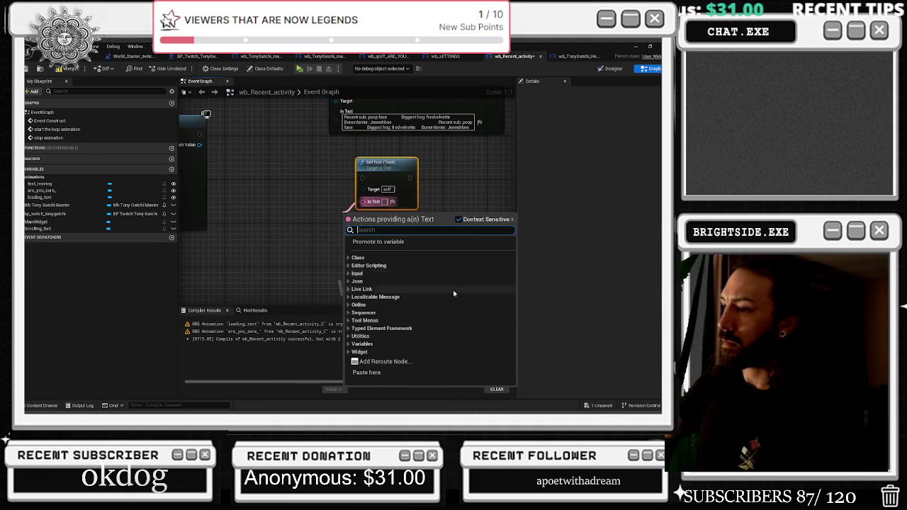
key(ctrl+a)
key(BackSpace)
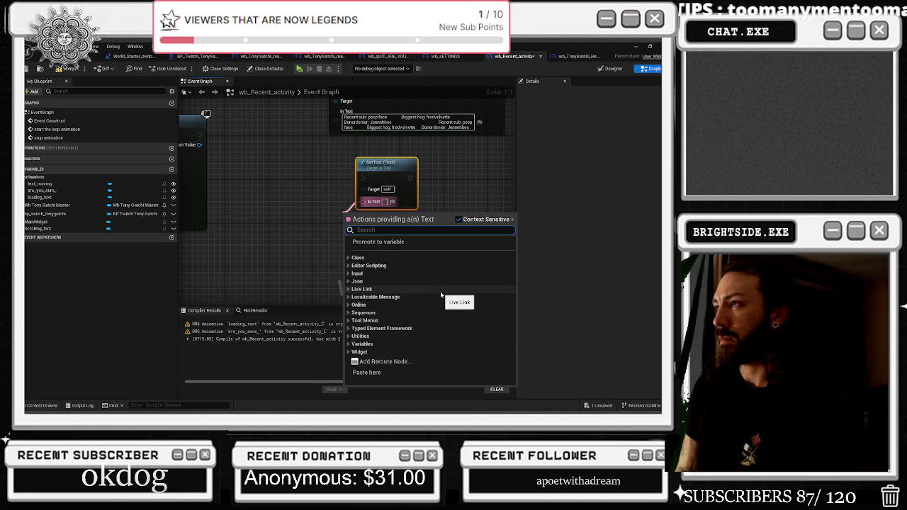
text(s)
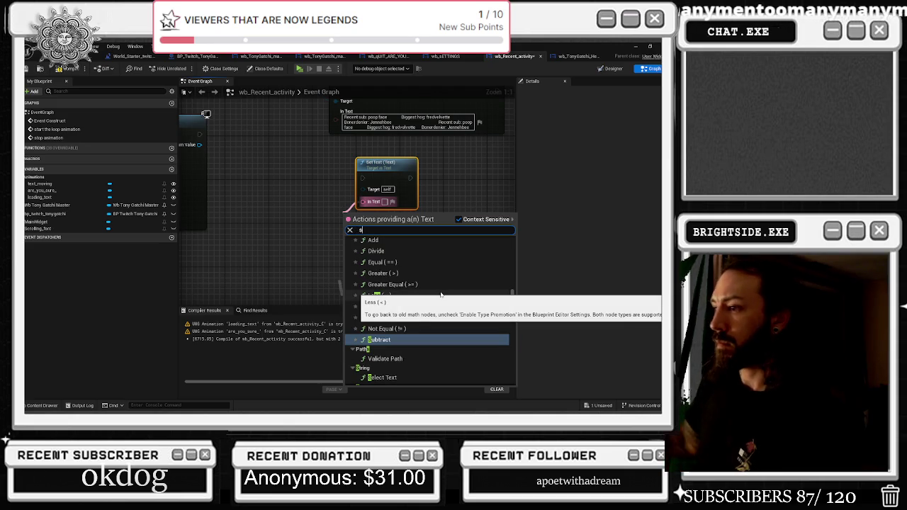
scroll(451, 316, down, 5)
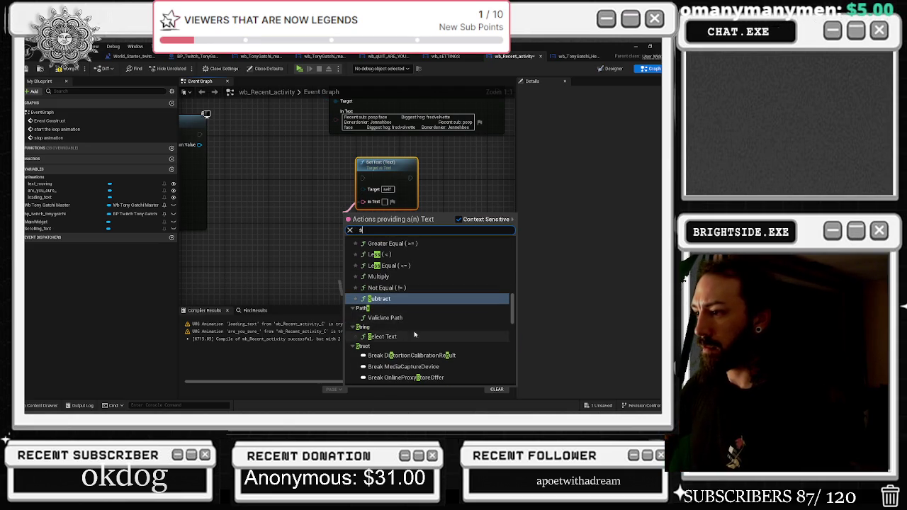
scroll(447, 326, down, 5)
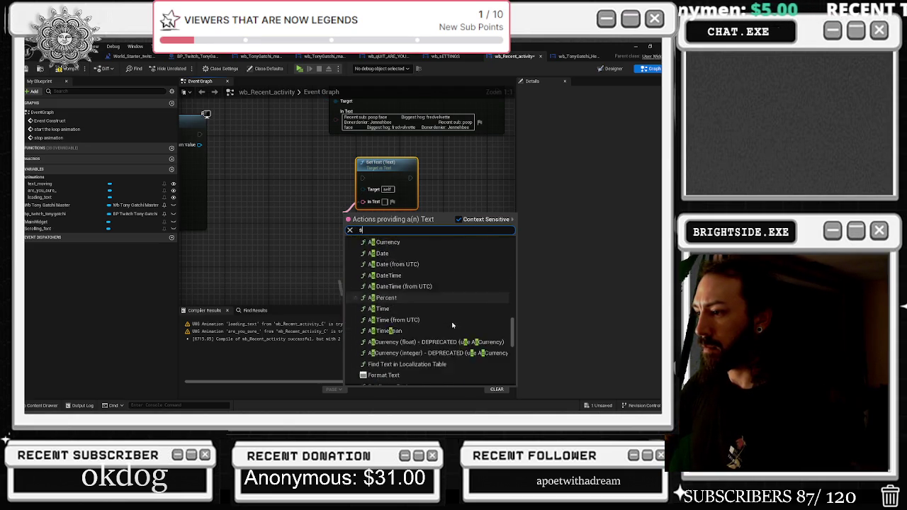
scroll(470, 302, down, 5)
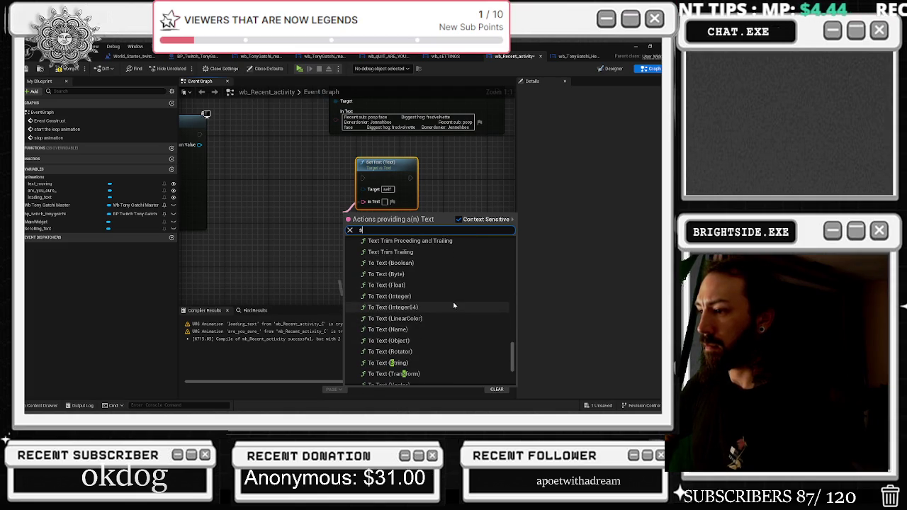
click(304, 264)
right_click(304, 263)
text(string)
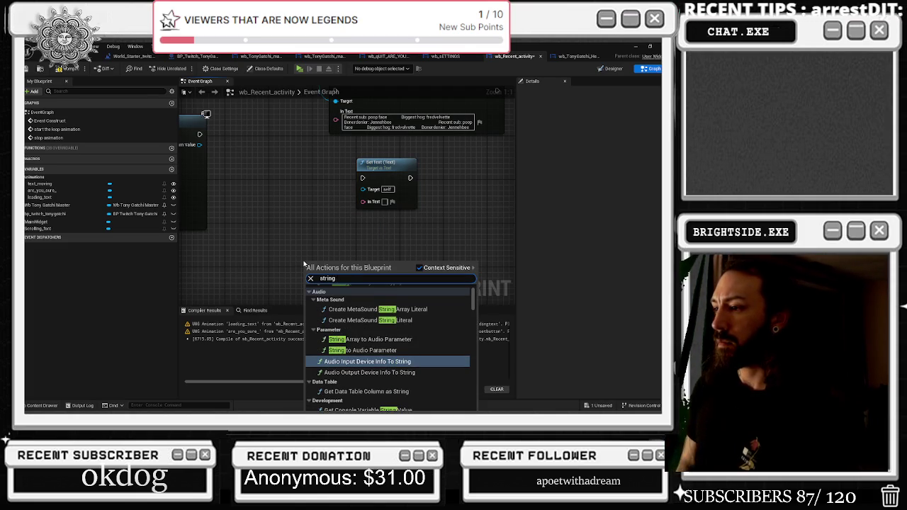
text( arra)
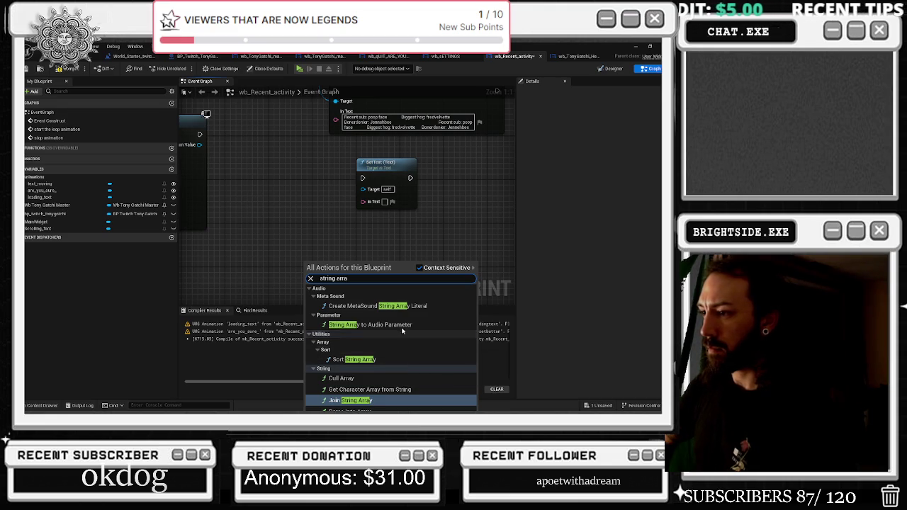
click(297, 211)
scroll(298, 212, down, 1)
Add a To Text (String) node feeding Set Text's In Text.
drag(358, 199, 326, 220)
text(string)
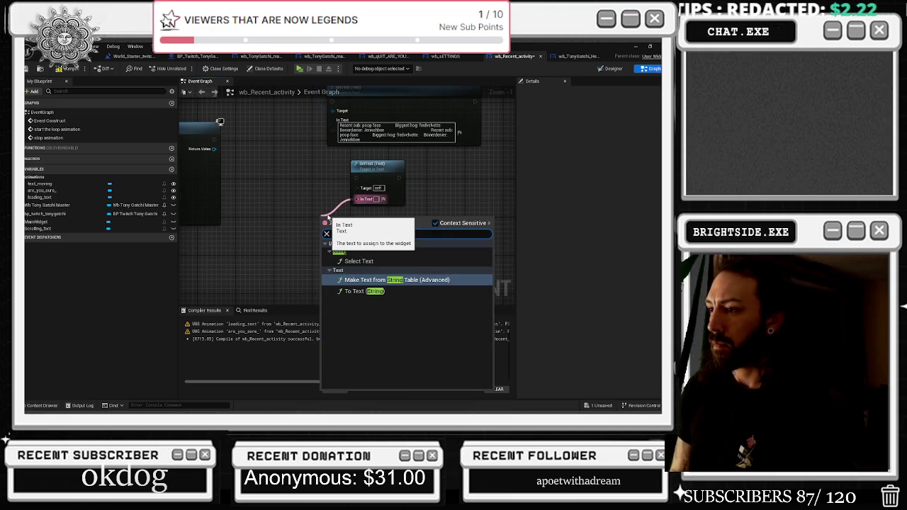
key(Down)
key(Return)
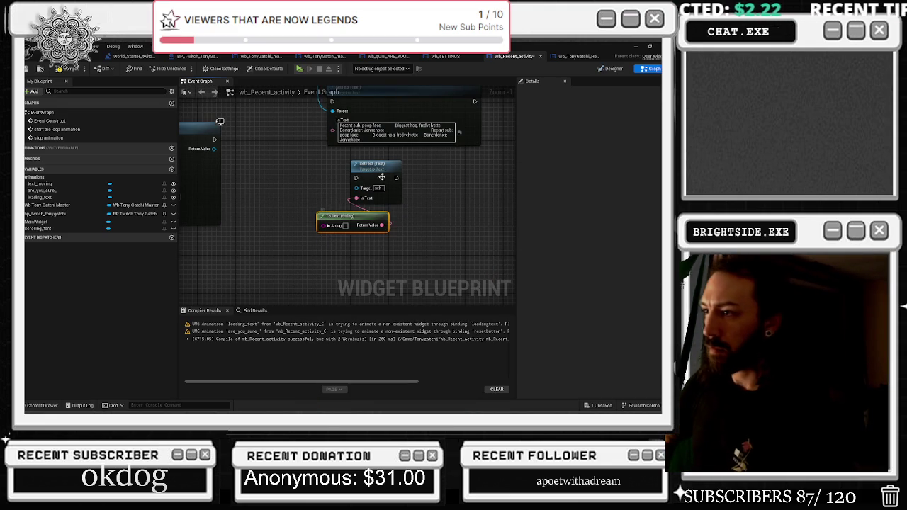
drag(397, 164, 401, 158)
Browse actions from To Text's In String, then dismiss the list unused.
drag(327, 227, 287, 240)
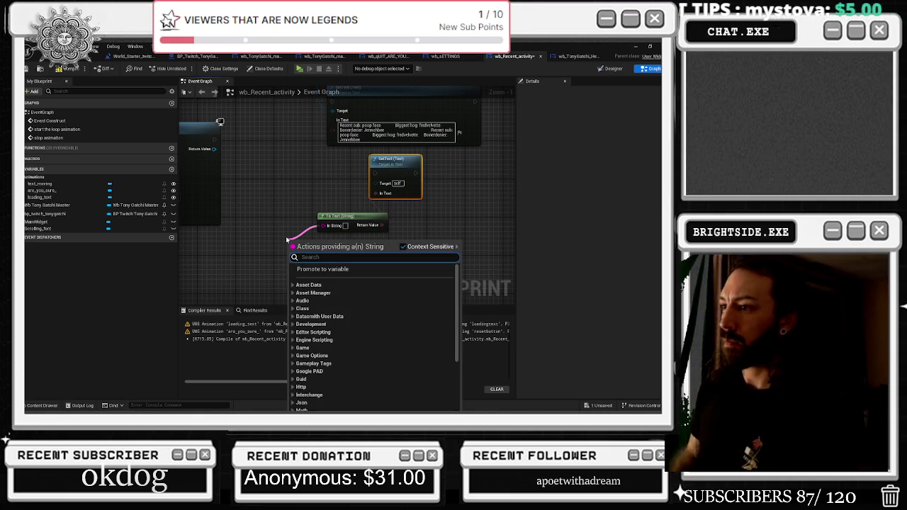
scroll(397, 316, down, 3)
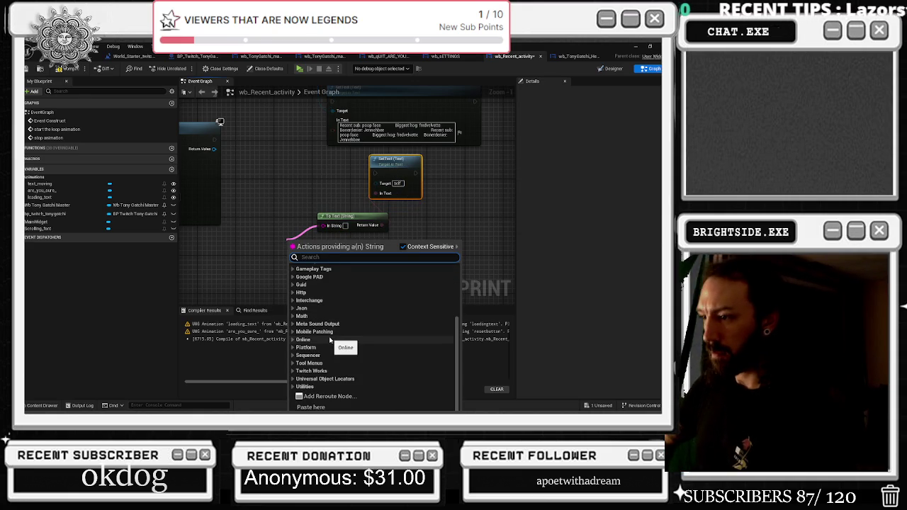
scroll(319, 330, up, 1)
scroll(319, 330, up, 5)
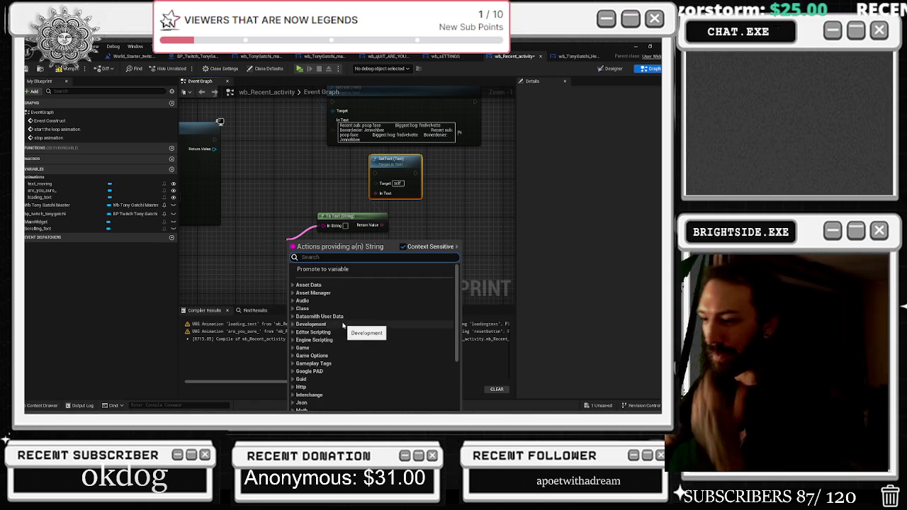
scroll(348, 333, down, 2)
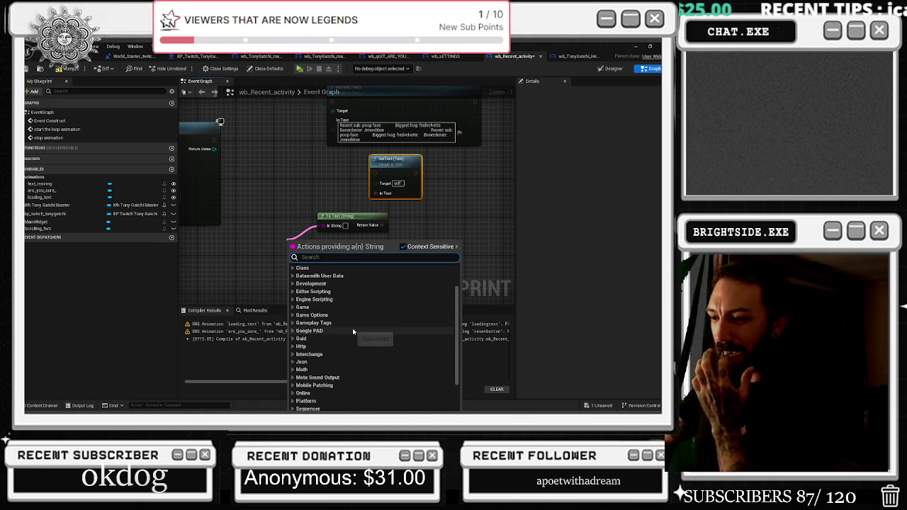
scroll(352, 329, down, 3)
click(477, 193)
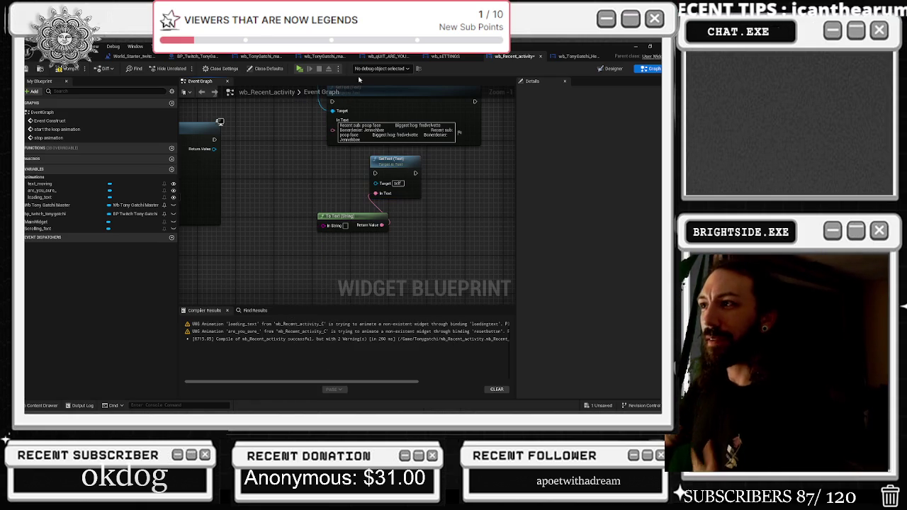
Copy the Append node from BP_Twitch_TonyGatchi and paste it into wb_Recent_activity.
click(197, 57)
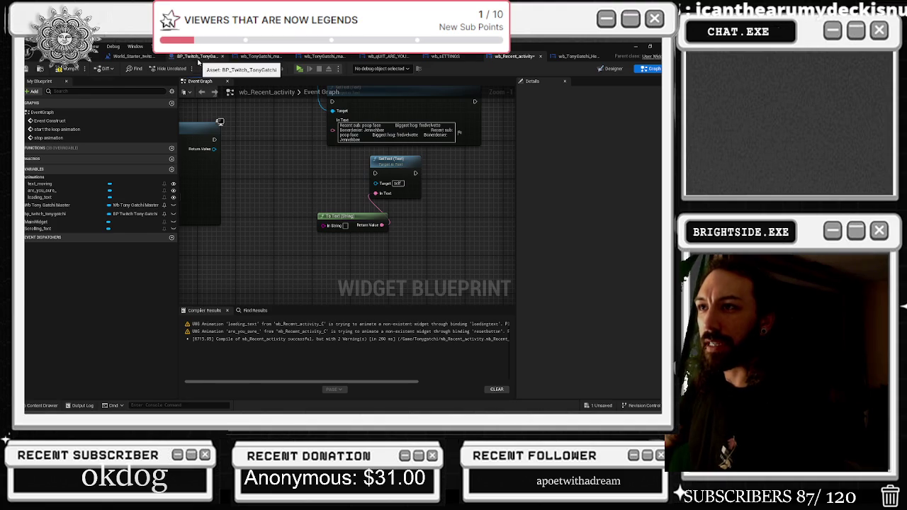
scroll(417, 194, down, 3)
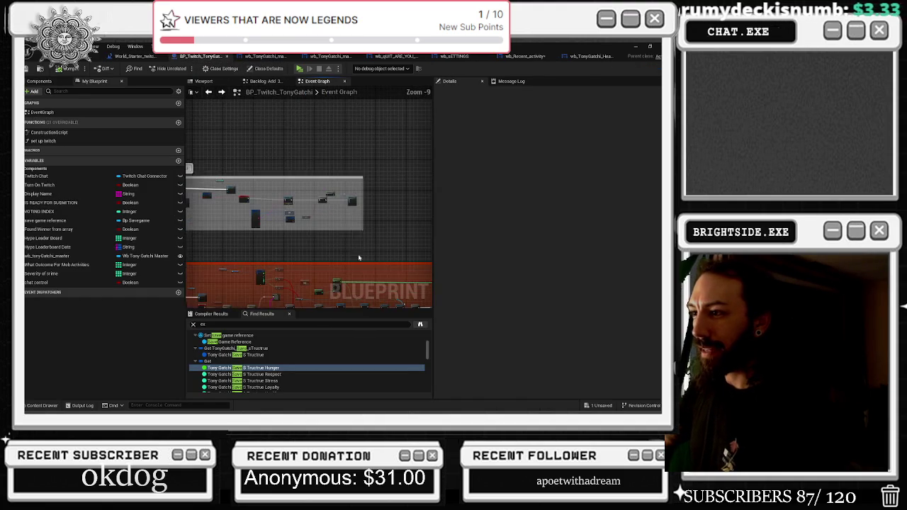
scroll(384, 243, up, 7)
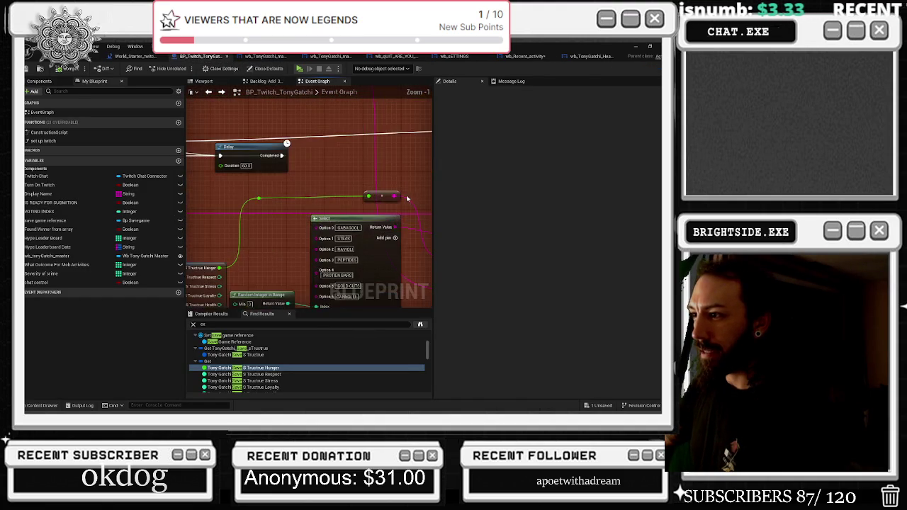
click(313, 223)
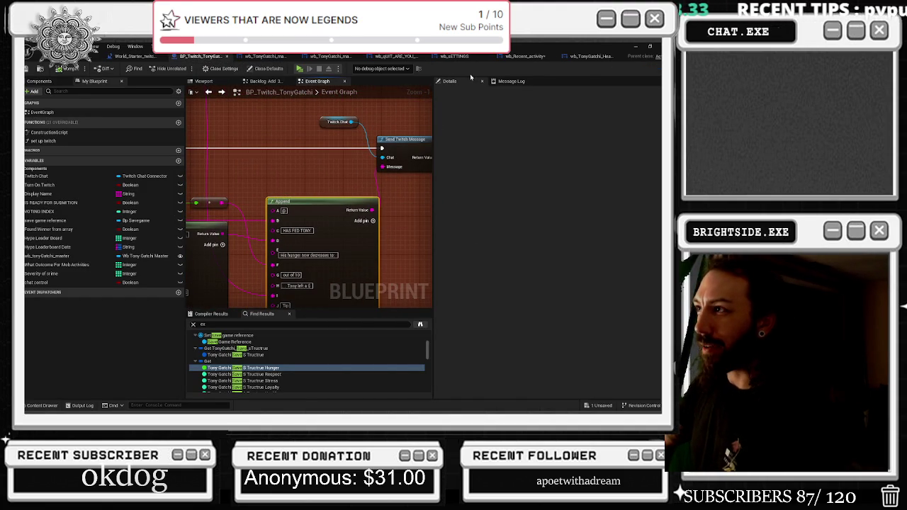
click(589, 56)
click(515, 56)
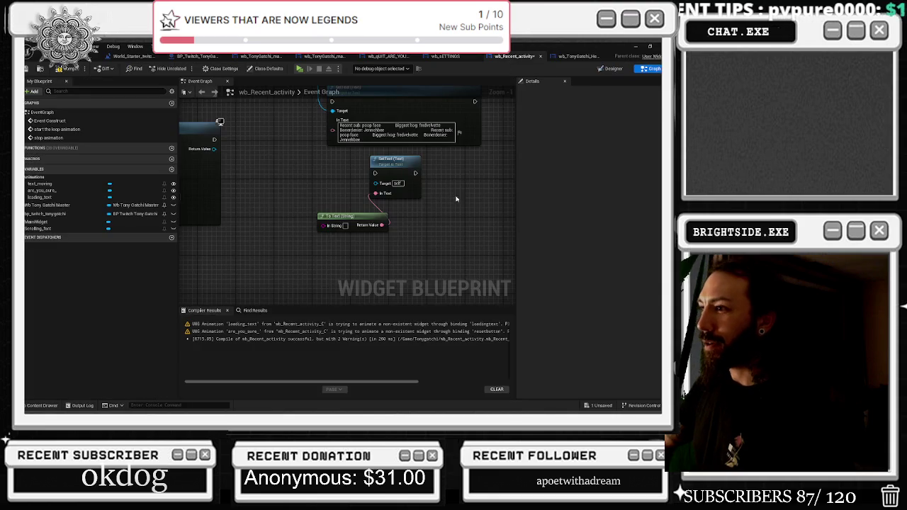
key(ctrl+v)
Wire the Append node's Return Value into To Text's In String.
mouse_move(414, 256)
mouse_down()
mouse_move(326, 225)
mouse_move(386, 195)
mouse_move(447, 185)
mouse_up()
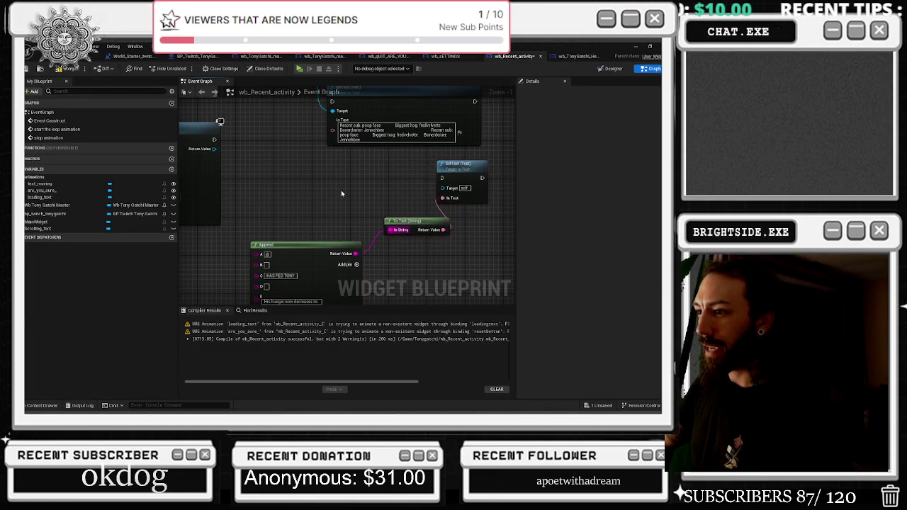
click(312, 207)
drag(360, 216, 408, 194)
mouse_move(268, 173)
mouse_down()
mouse_move(287, 158)
mouse_move(474, 161)
mouse_move(463, 157)
mouse_up()
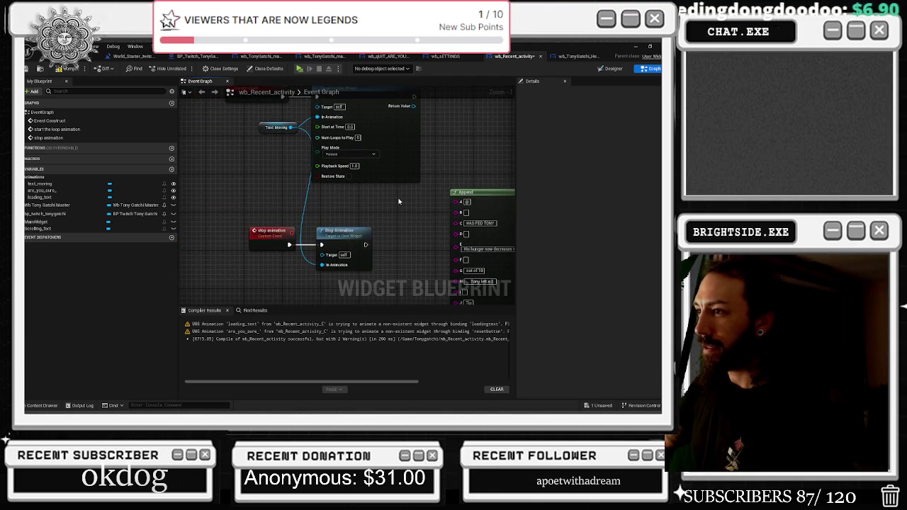
scroll(399, 202, down, 5)
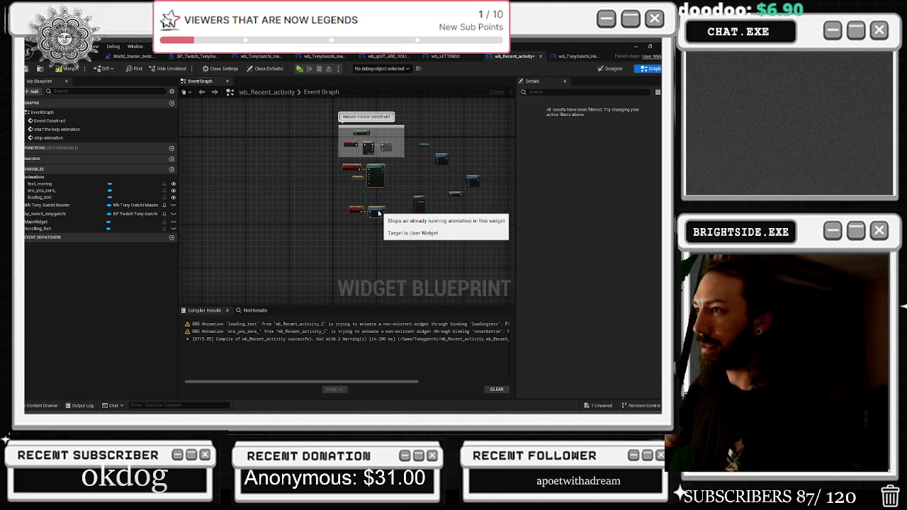
scroll(447, 216, up, 4)
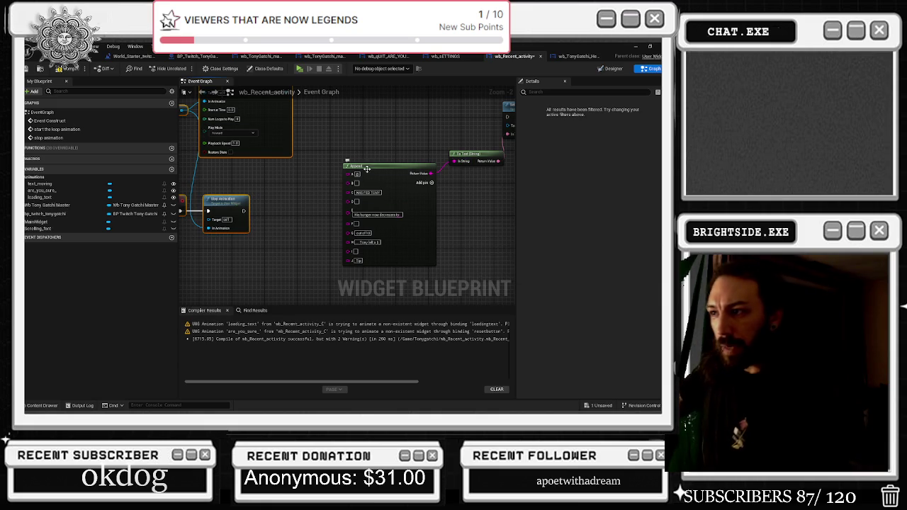
scroll(263, 205, down, 1)
mouse_move(263, 205)
mouse_down()
mouse_move(221, 229)
mouse_move(180, 280)
mouse_up()
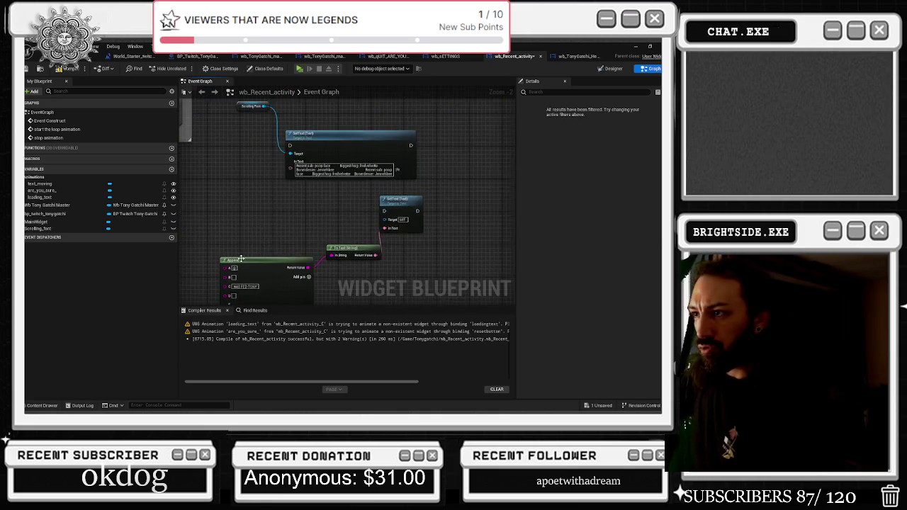
scroll(296, 220, up, 1)
drag(295, 220, 297, 203)
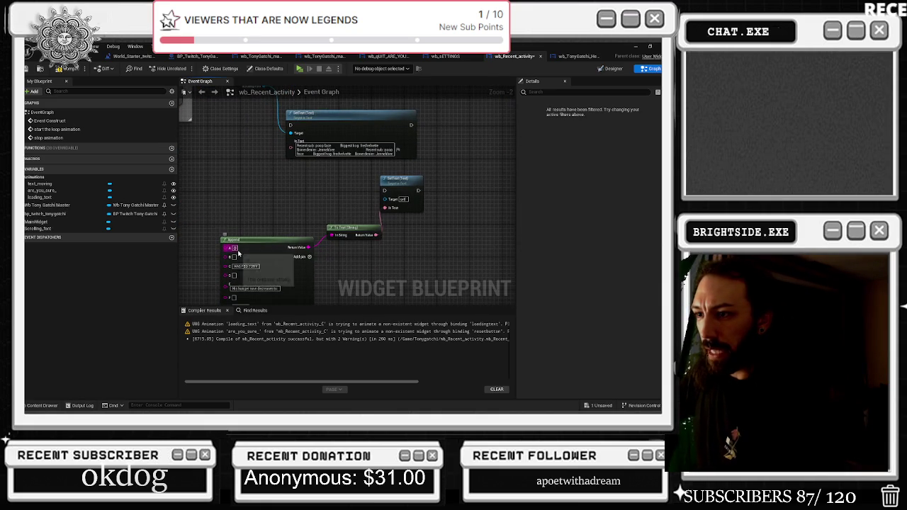
Type Recent into the Append node's A pin.
mouse_move(309, 146)
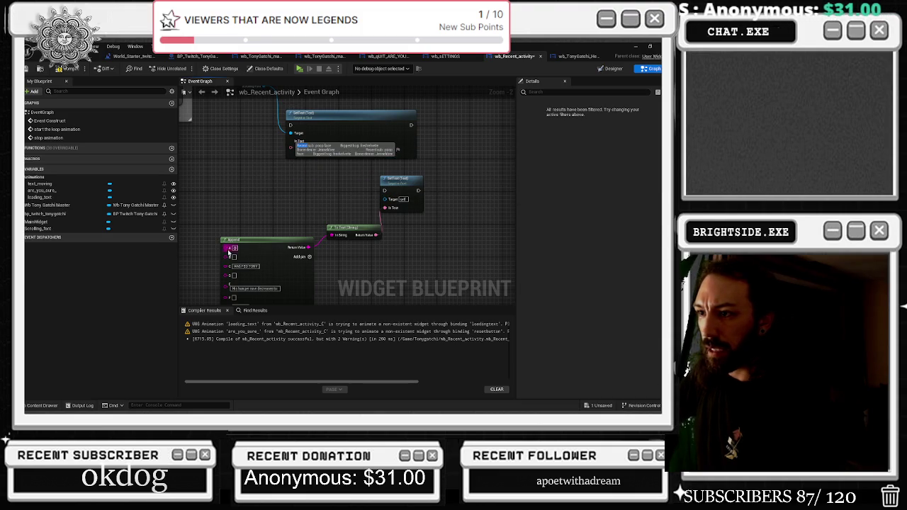
click(234, 247)
text(Recent)
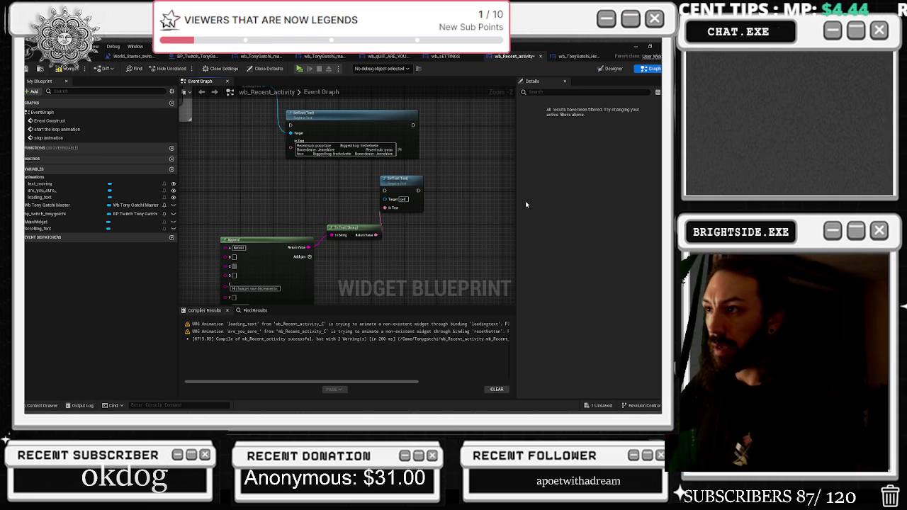
drag(257, 223, 277, 207)
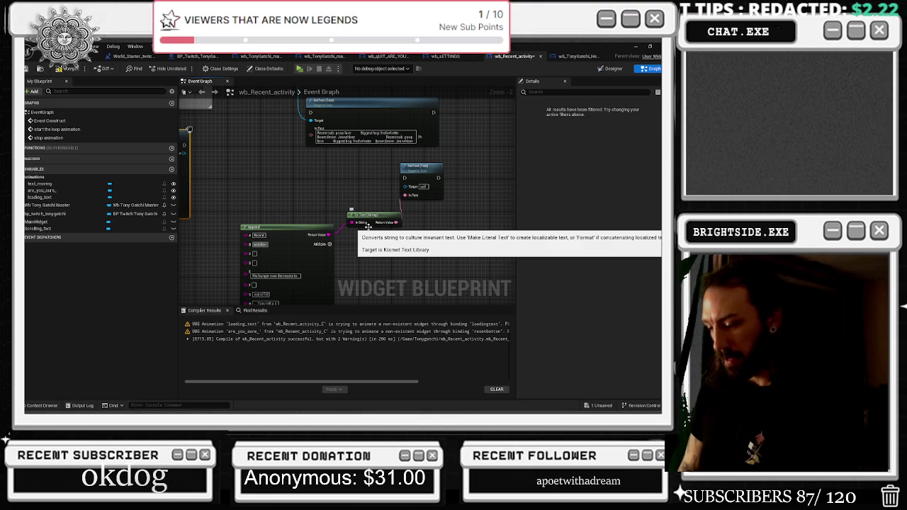
click(368, 226)
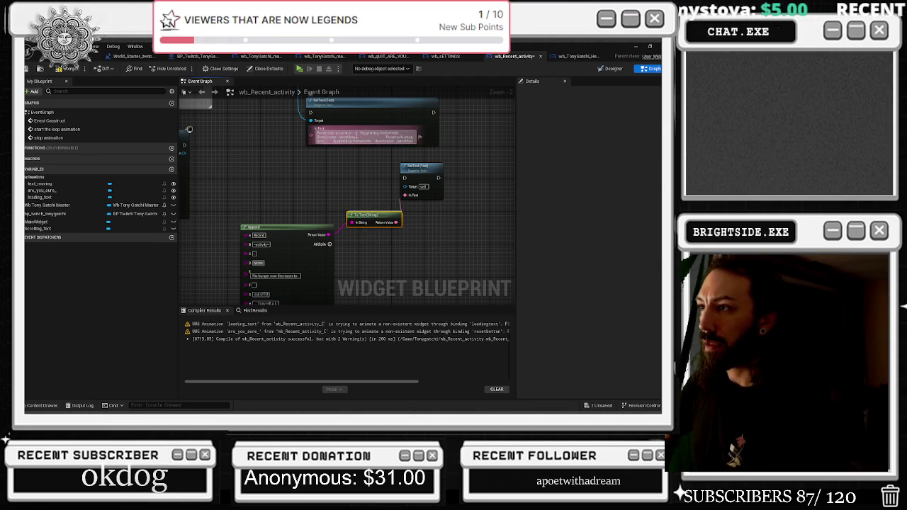
Erase the old fed-Tony message text from pin E and a lower Append pin.
mouse_move(361, 133)
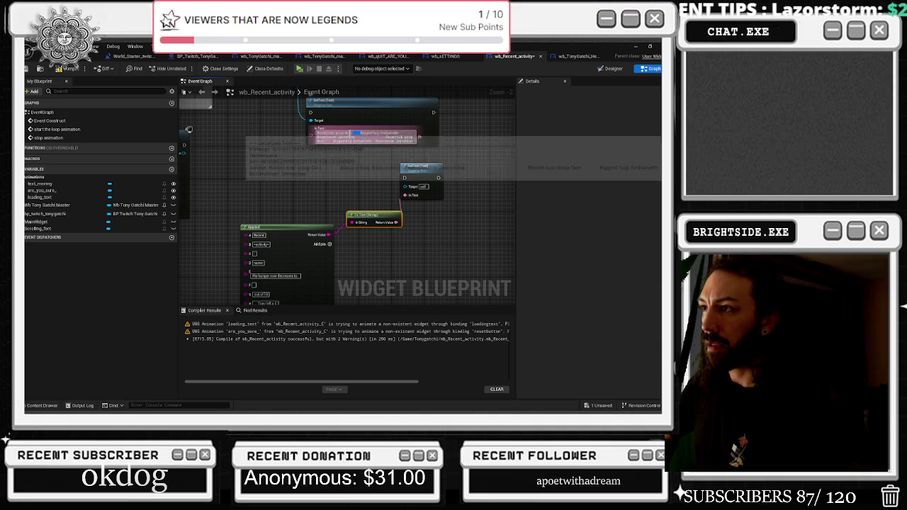
click(269, 276)
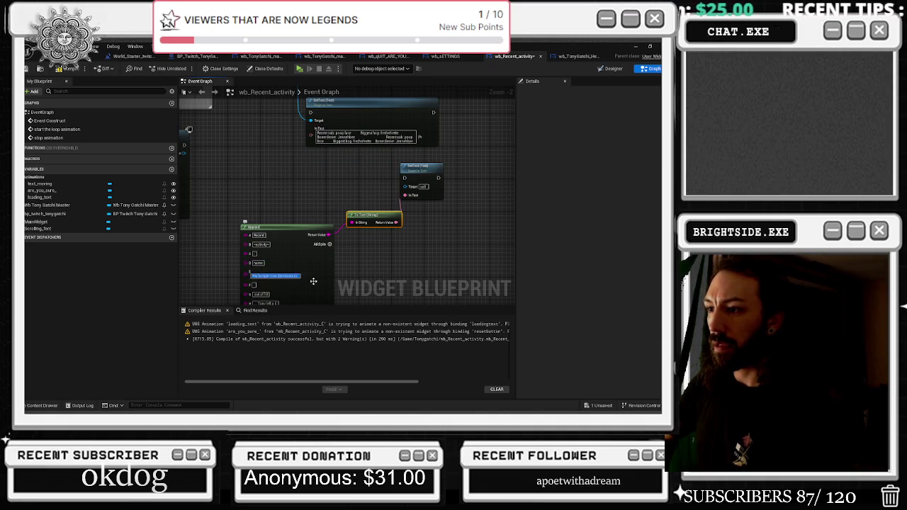
key(BackSpace)
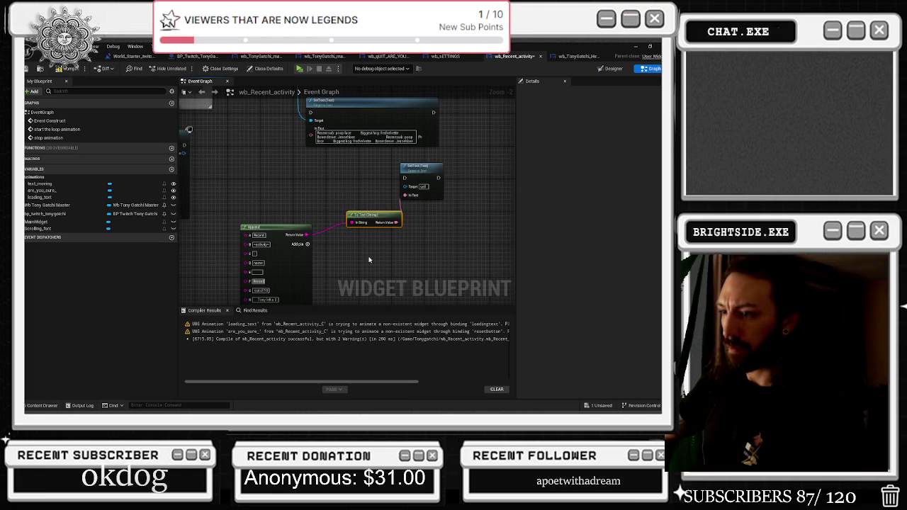
drag(368, 259, 372, 217)
click(296, 239)
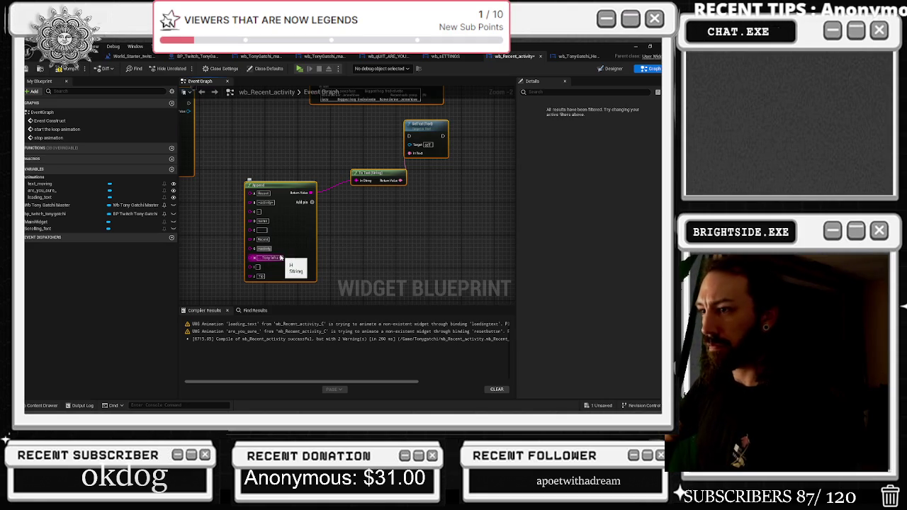
drag(324, 223, 326, 248)
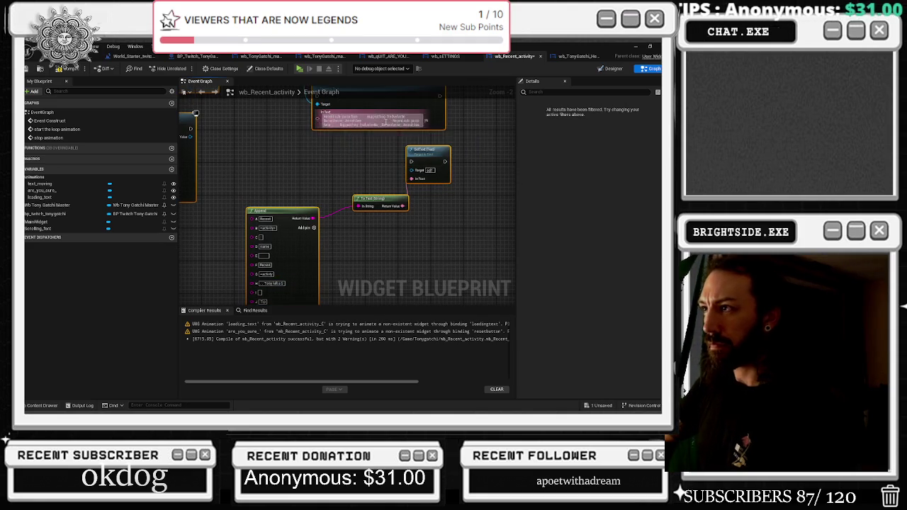
click(277, 284)
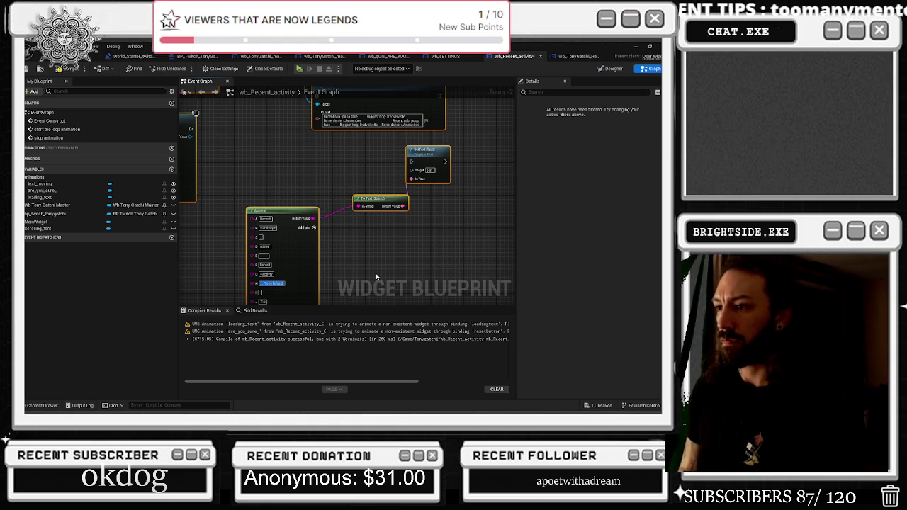
key(BackSpace)
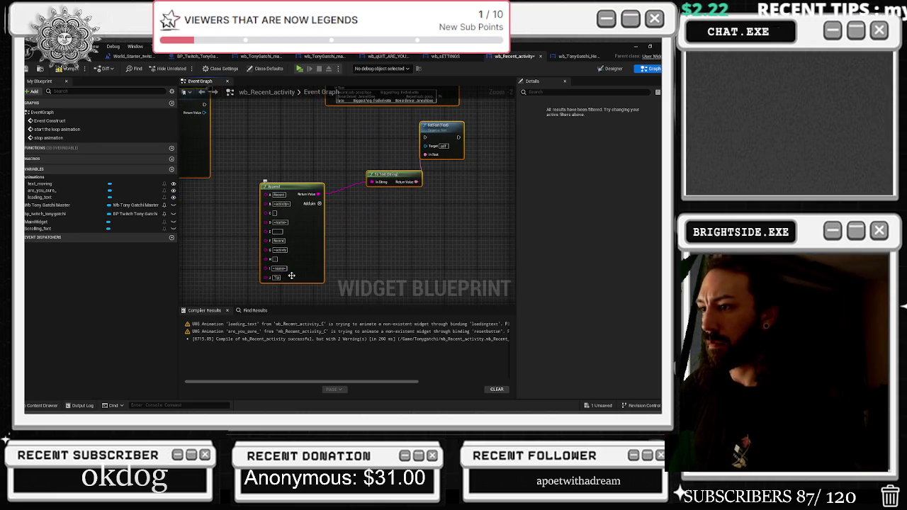
Add two Append pins, putting Recent in pin K and <activity> in pin L.
click(319, 204)
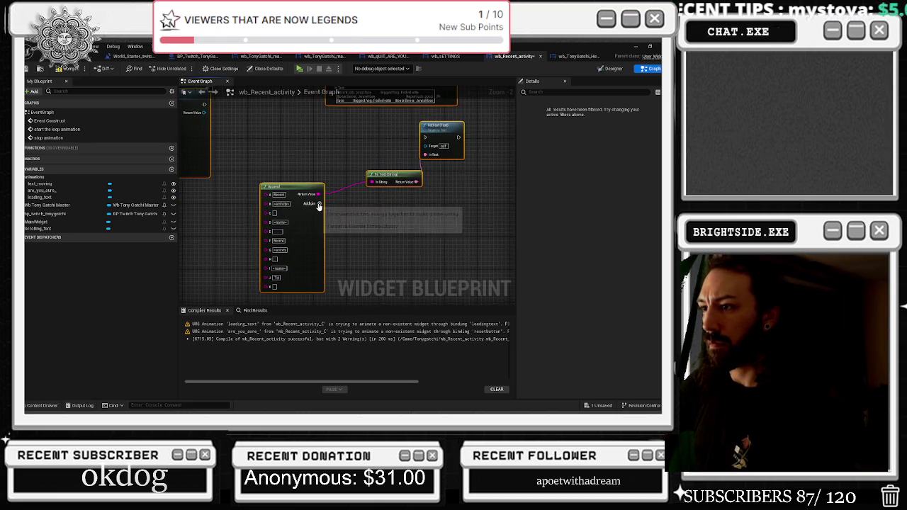
click(319, 204)
click(319, 204)
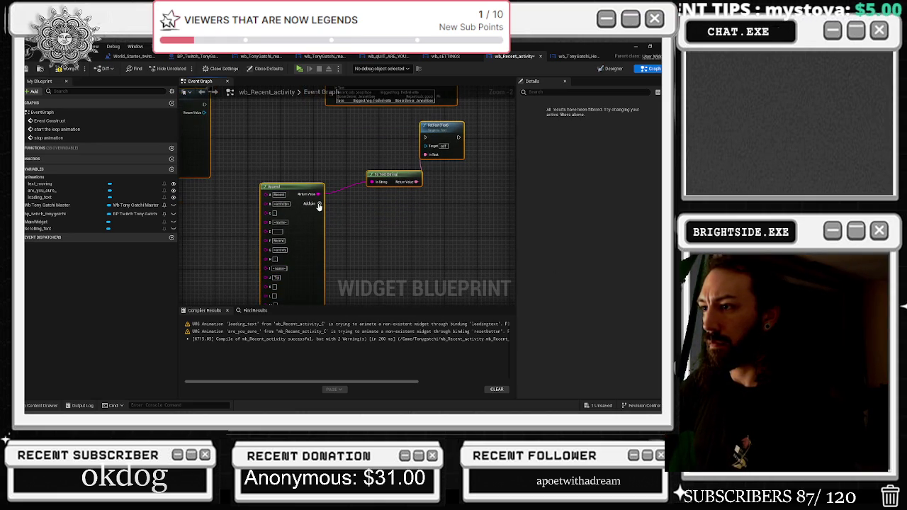
click(277, 232)
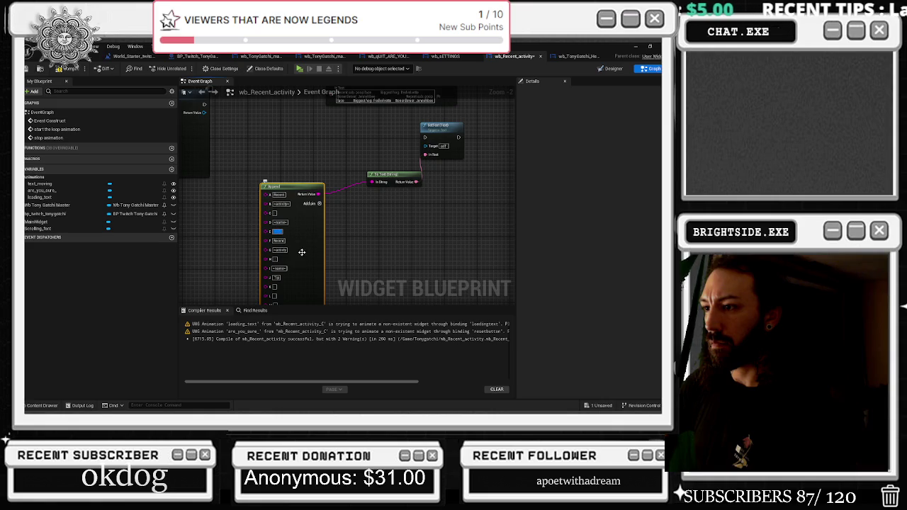
click(354, 282)
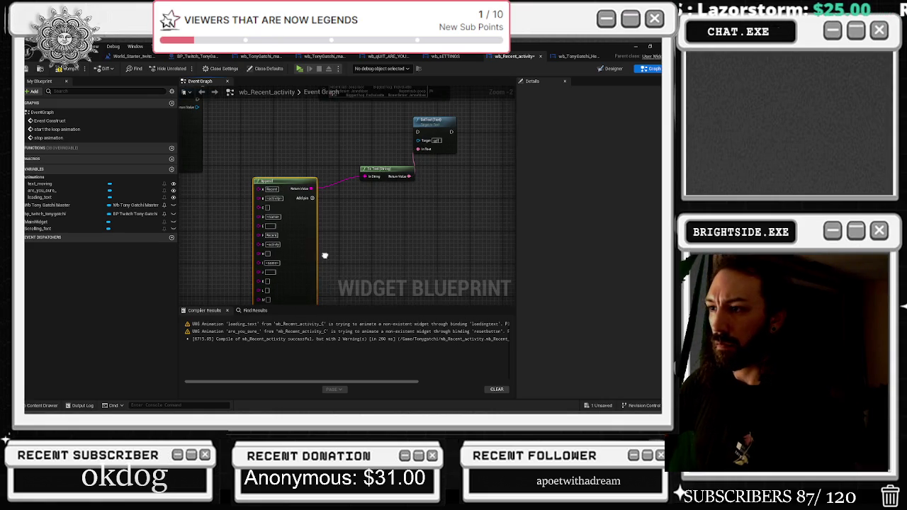
click(270, 281)
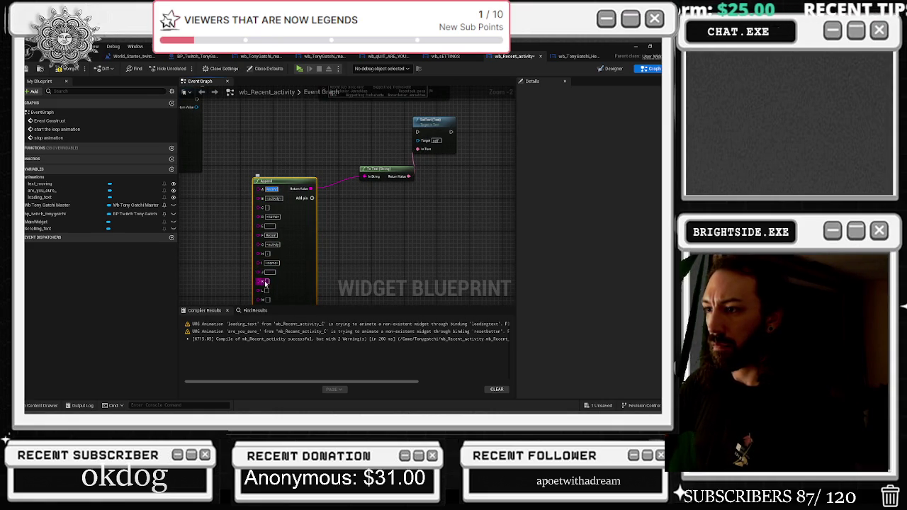
text(Recent)
click(270, 290)
text(<activity>)
click(268, 207)
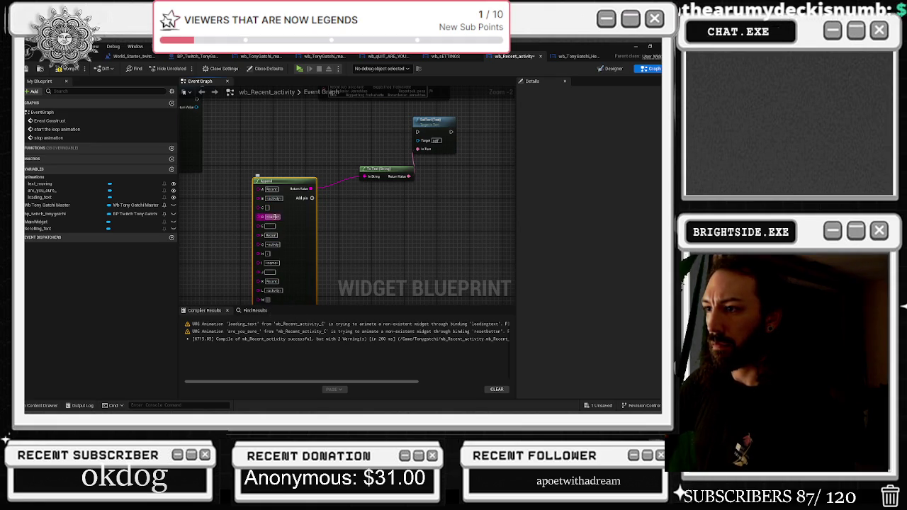
drag(295, 289, 306, 245)
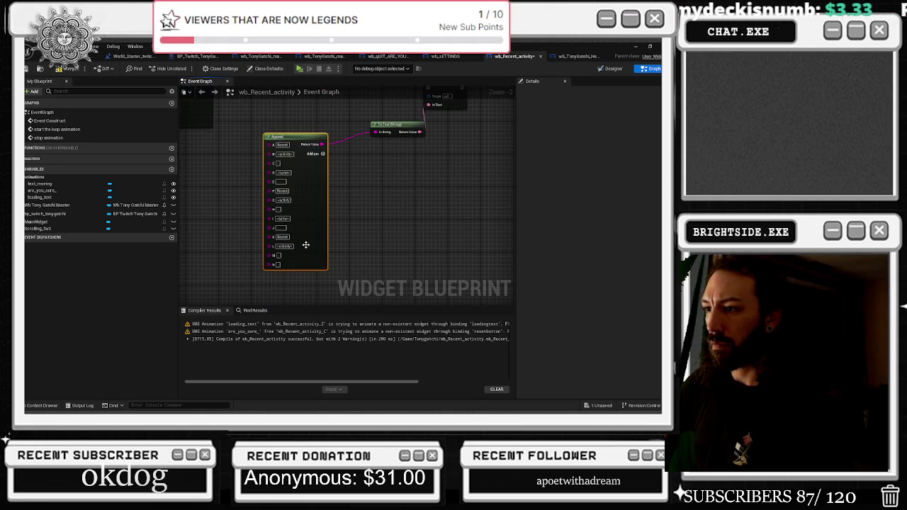
Add another Append pin and type -started- into pin N.
click(316, 154)
click(278, 265)
text(-started-)
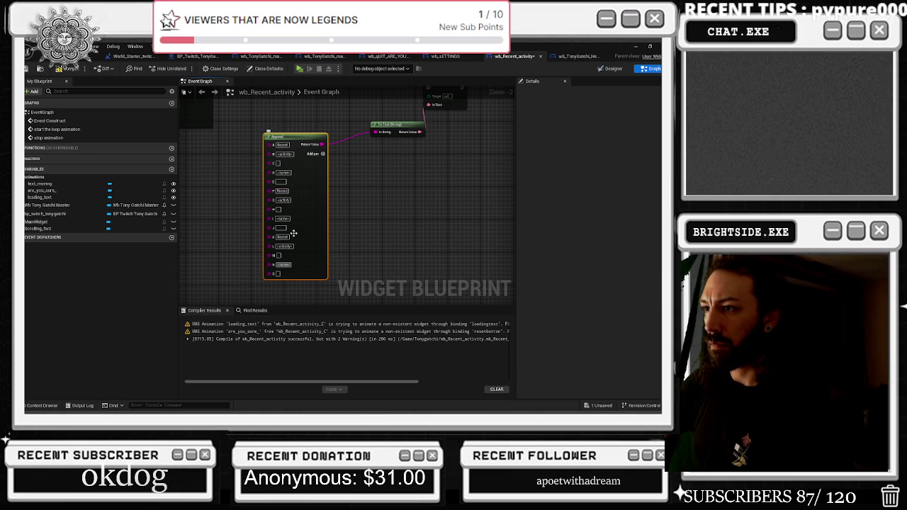
click(281, 182)
click(278, 274)
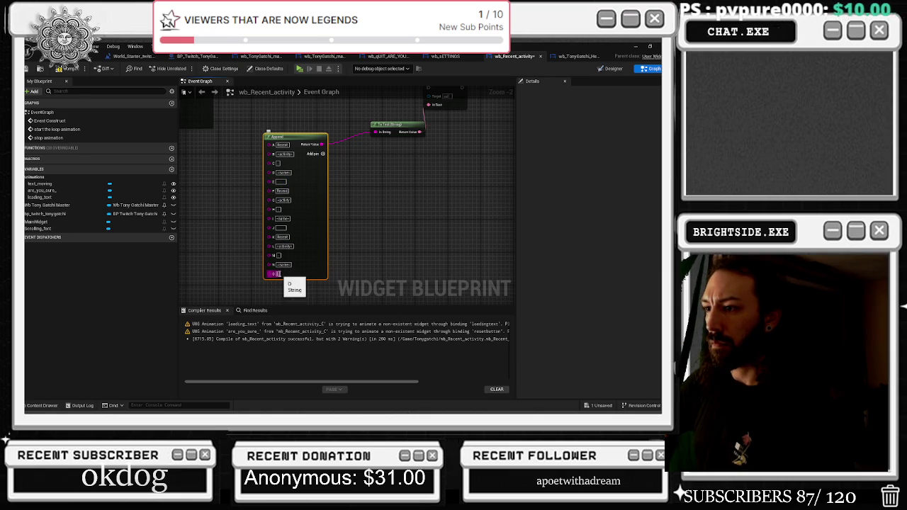
click(282, 144)
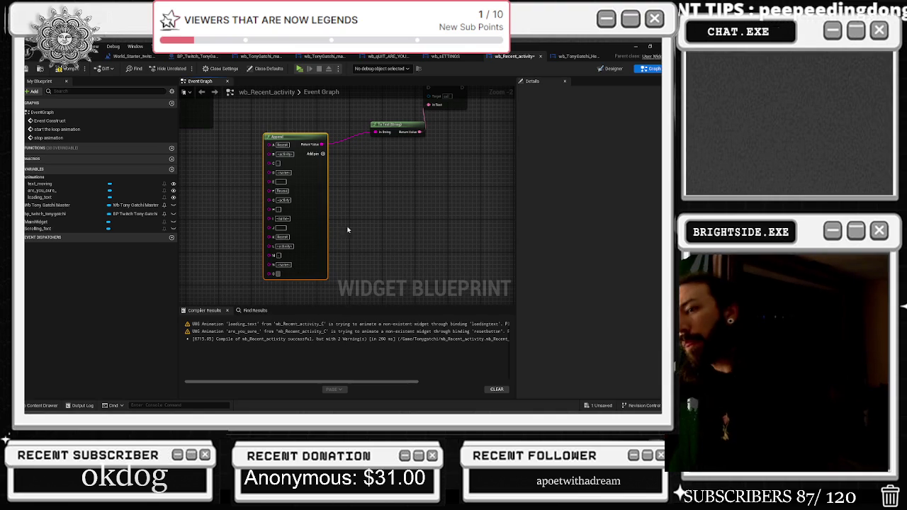
click(281, 228)
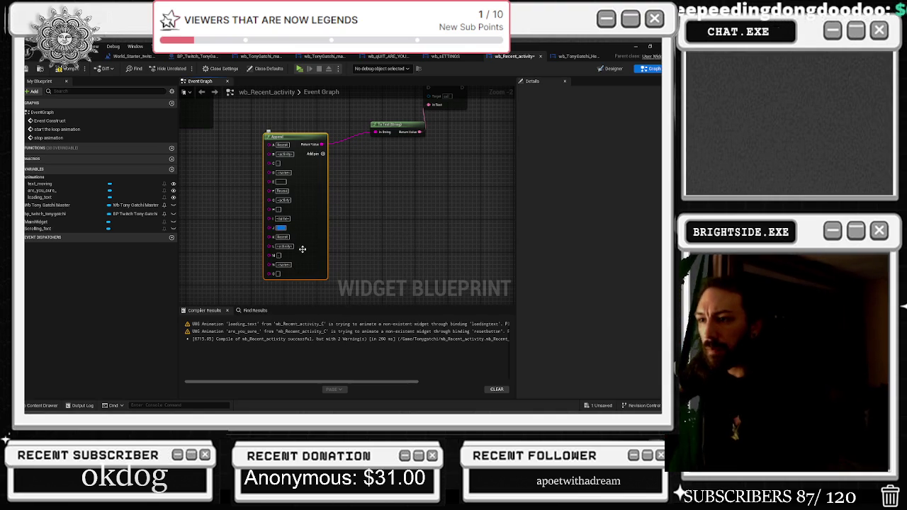
click(276, 272)
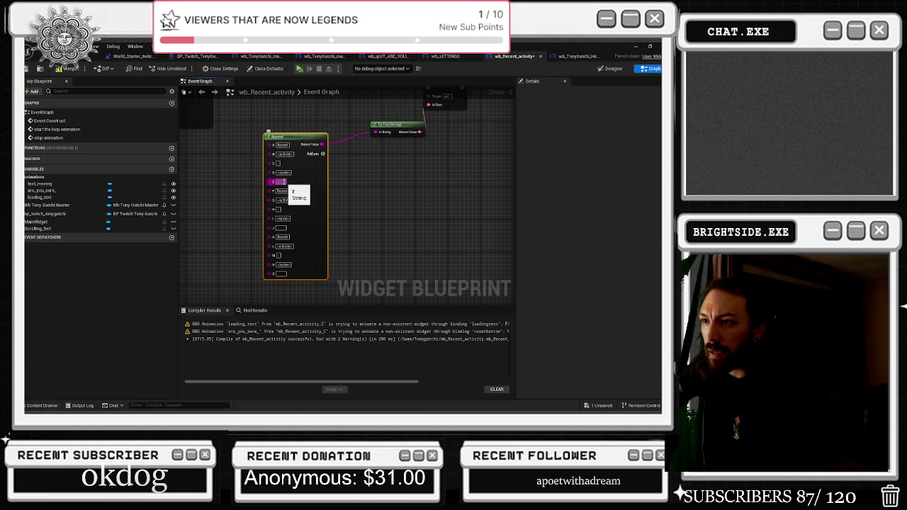
Add three more Append pins so the inputs run down to pin Y.
click(323, 155)
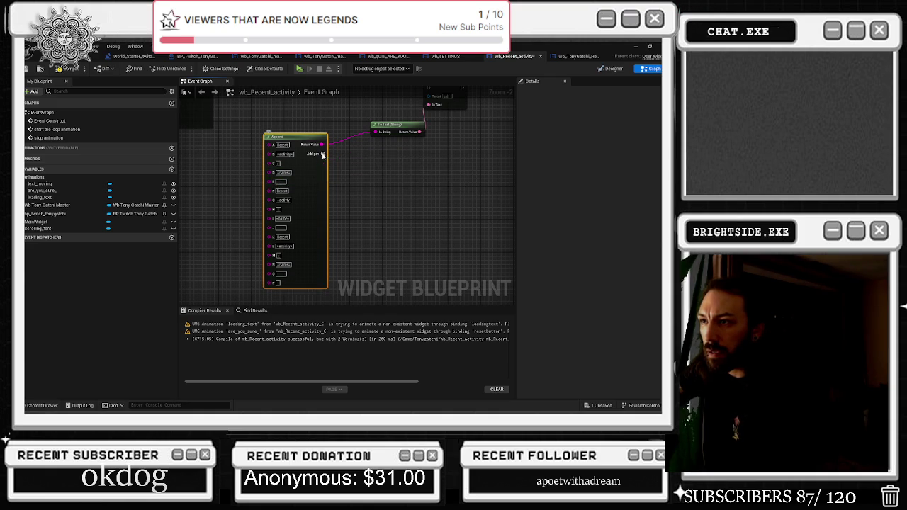
click(323, 155)
click(323, 155)
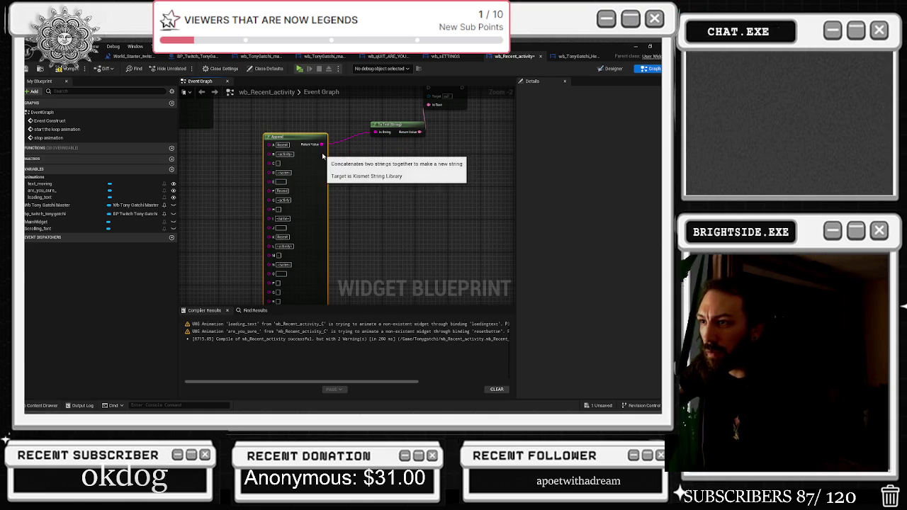
mouse_move(323, 155)
mouse_down()
mouse_move(333, 117)
mouse_move(359, 88)
mouse_up()
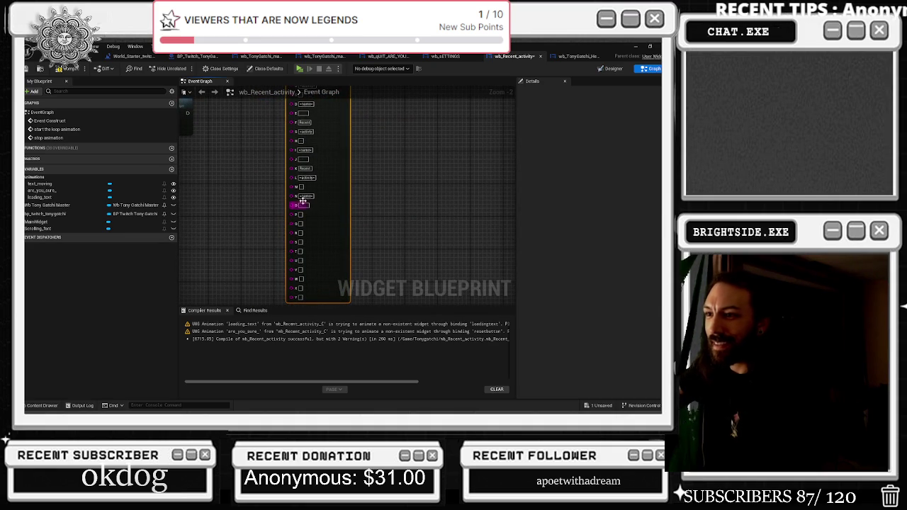
Paste Recent into the empty lower Append pins, including Q, S and T.
drag(335, 165, 352, 207)
click(321, 120)
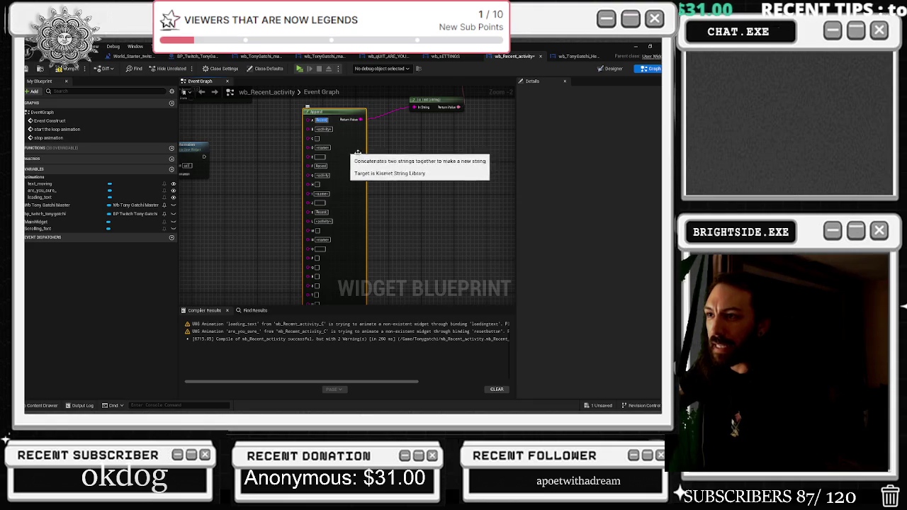
drag(347, 152, 345, 124)
click(318, 230)
key(ctrl+v)
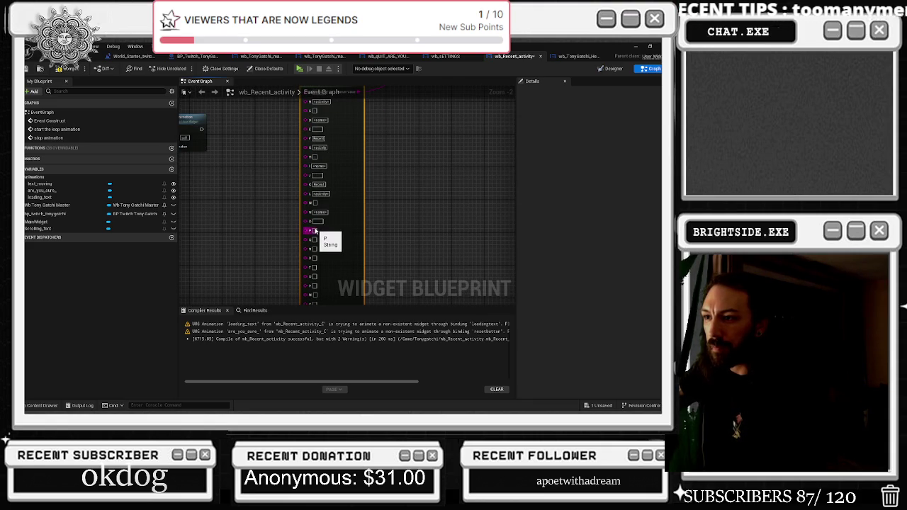
click(318, 239)
key(ctrl+v)
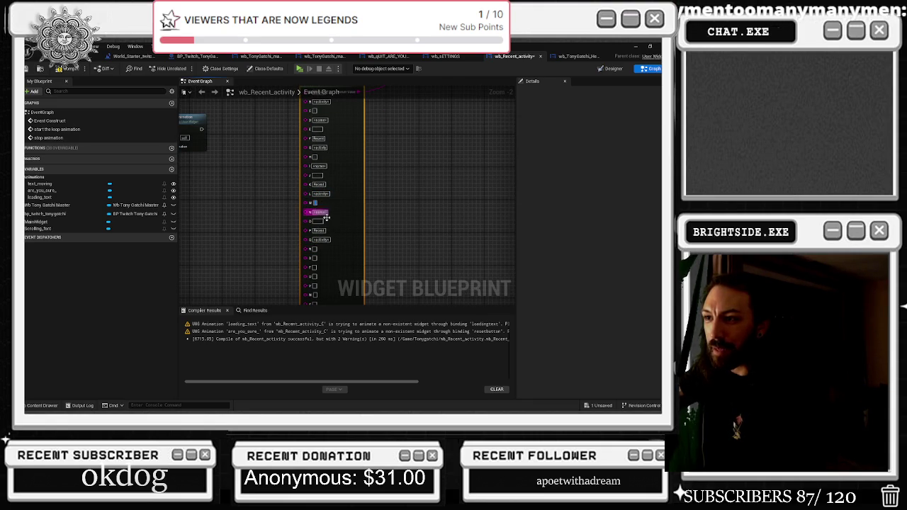
click(315, 249)
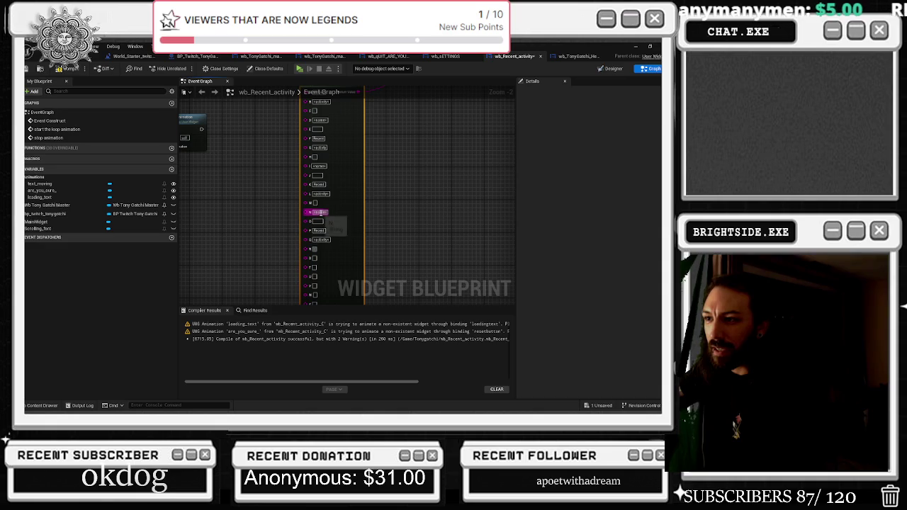
click(316, 258)
key(ctrl+v)
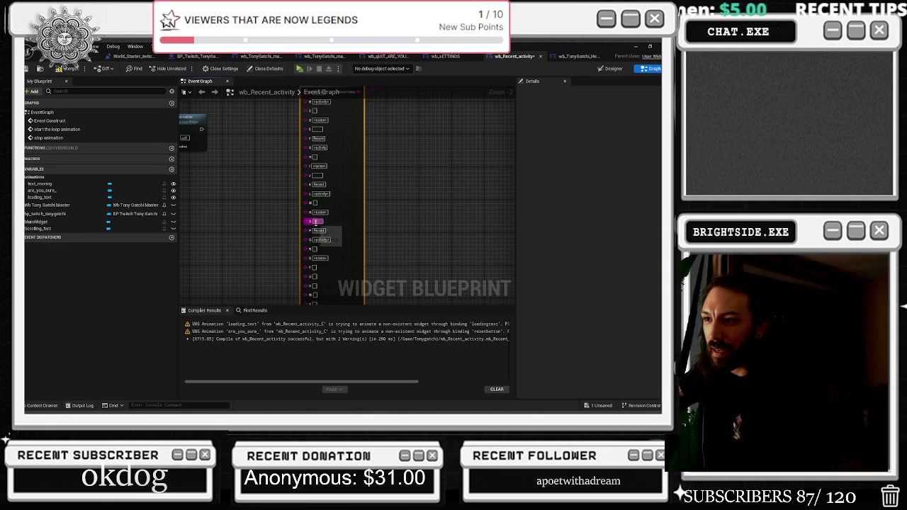
click(320, 268)
key(ctrl+v)
Move the O pin's text into the T pin.
click(336, 248)
click(310, 192)
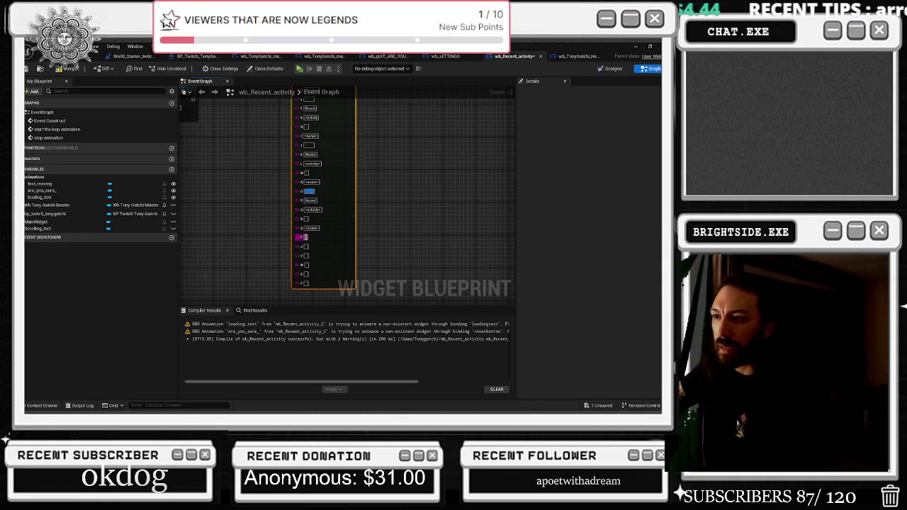
key(ctrl+x)
right_click(304, 237)
click(306, 238)
key(ctrl+v)
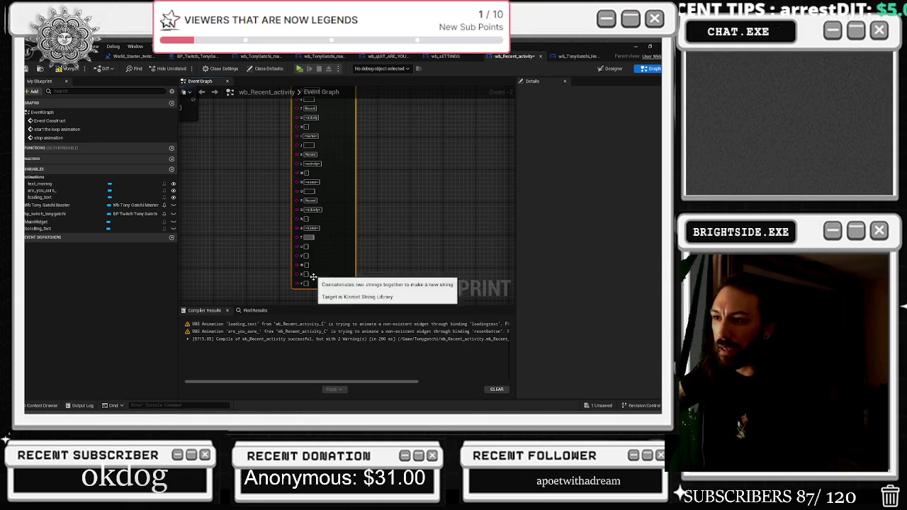
Copy Record into pin U and -activity- into pin V.
click(310, 200)
key(ctrl+c)
click(307, 246)
key(ctrl+v)
click(312, 210)
key(ctrl+c)
click(309, 255)
key(ctrl+v)
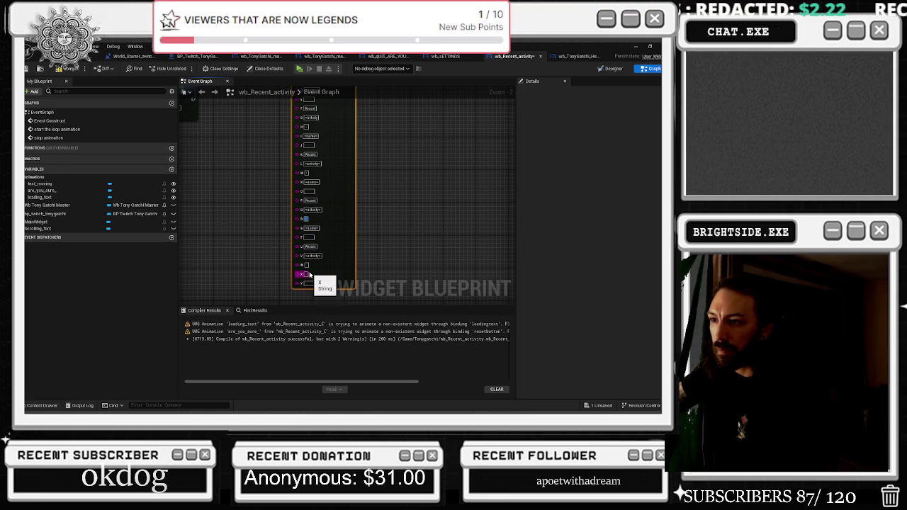
click(312, 228)
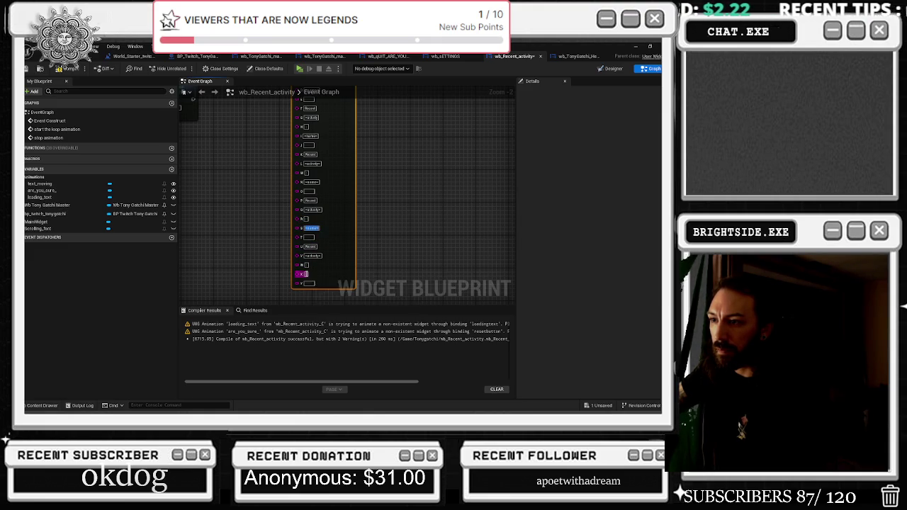
scroll(382, 221, down, 2)
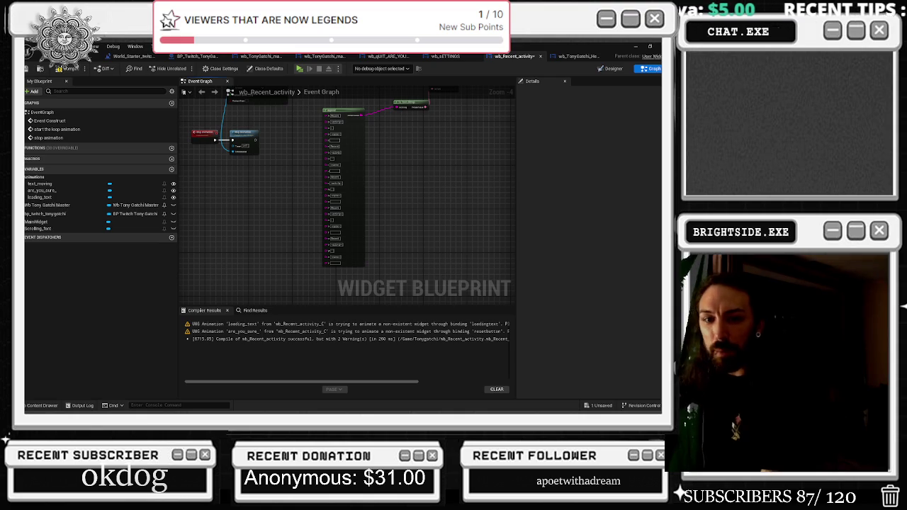
Nudge the Scrolling_font getter and its neighbouring node, then switch to the browser.
mouse_move(407, 111)
mouse_down()
mouse_move(409, 190)
mouse_move(395, 192)
mouse_up()
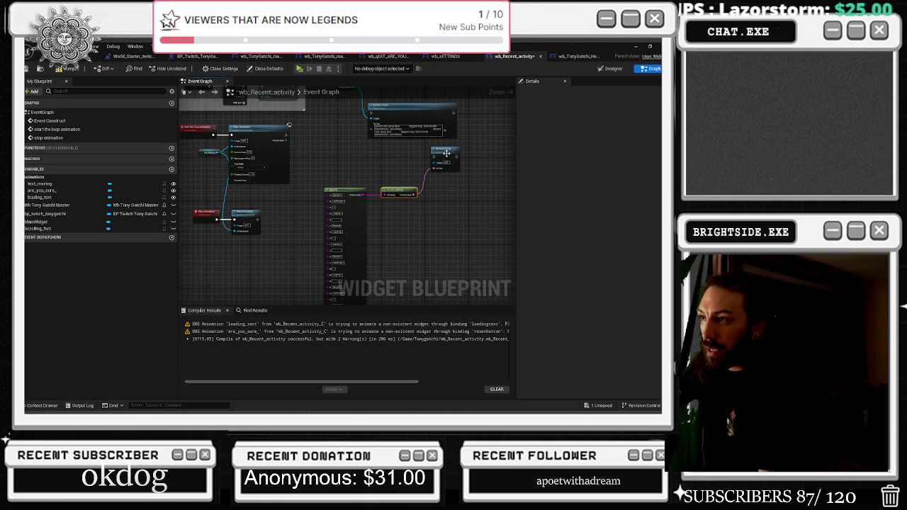
drag(449, 148, 440, 183)
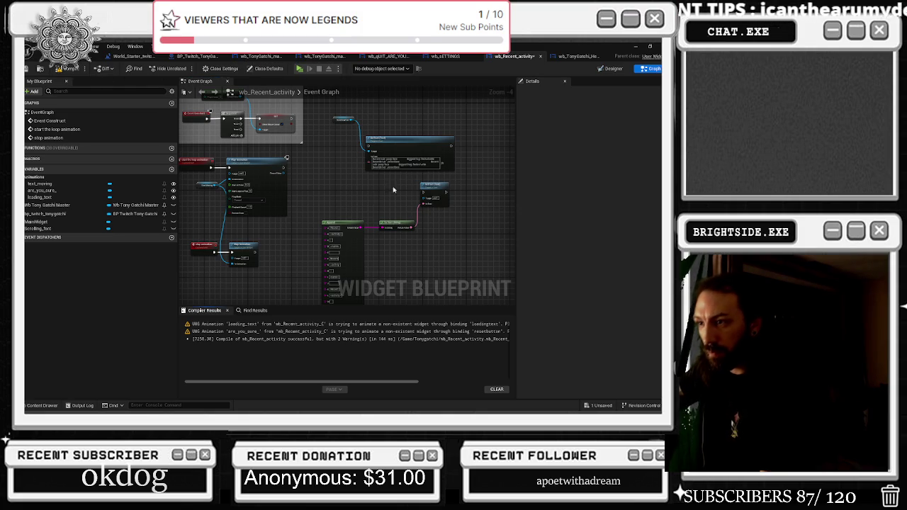
scroll(343, 192, up, 1)
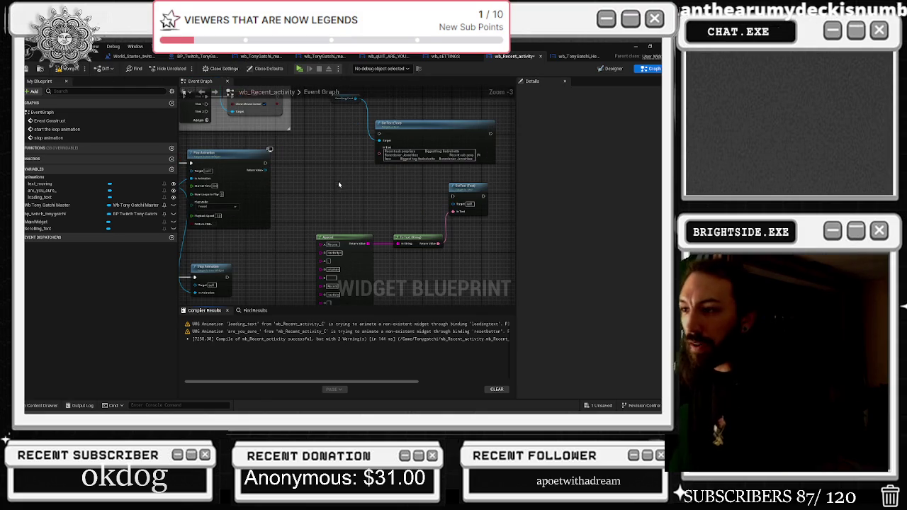
scroll(358, 195, down, 2)
scroll(322, 186, up, 1)
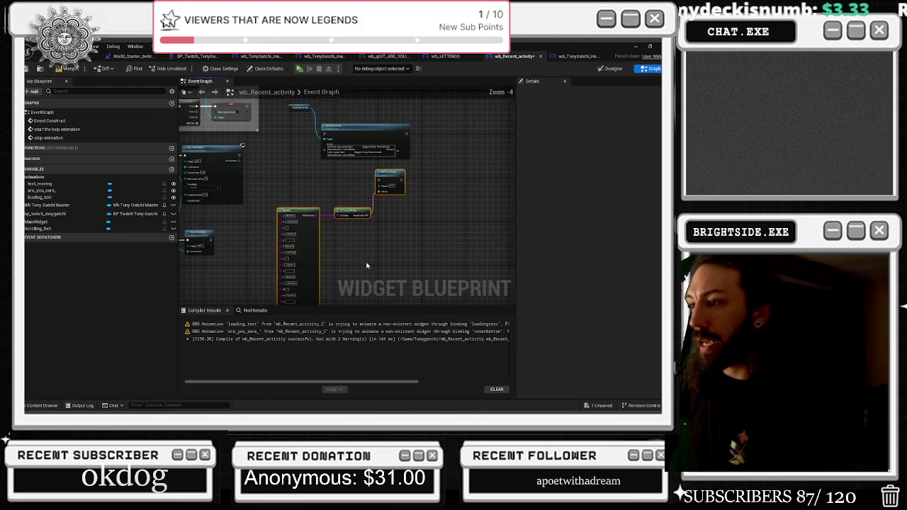
drag(279, 183, 370, 222)
scroll(290, 207, up, 2)
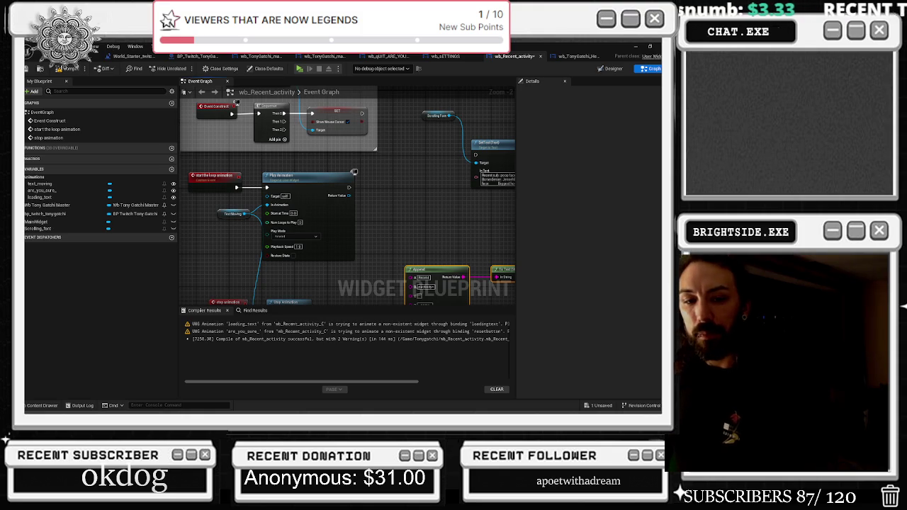
key(alt+Tab)
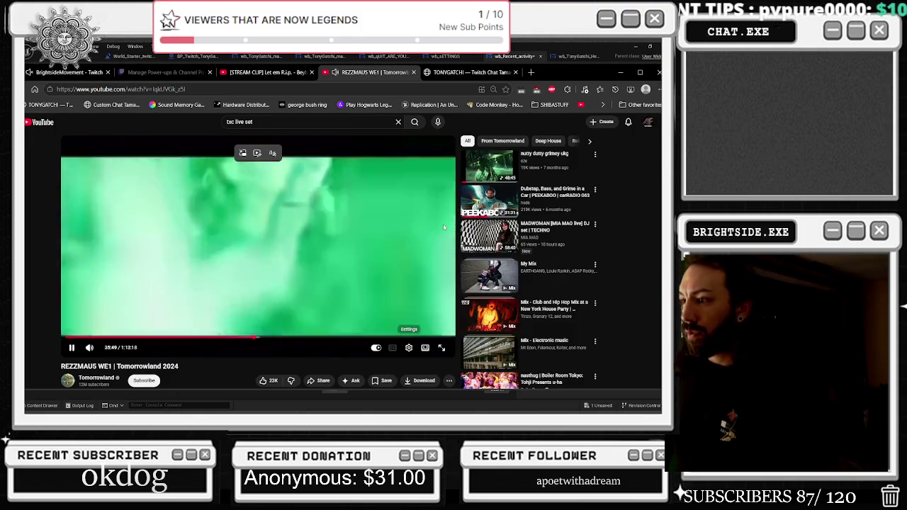
Change the REZZMAUS WE1 video's playback quality and play it full screen.
click(408, 348)
click(408, 348)
click(409, 349)
click(408, 312)
click(383, 283)
click(443, 348)
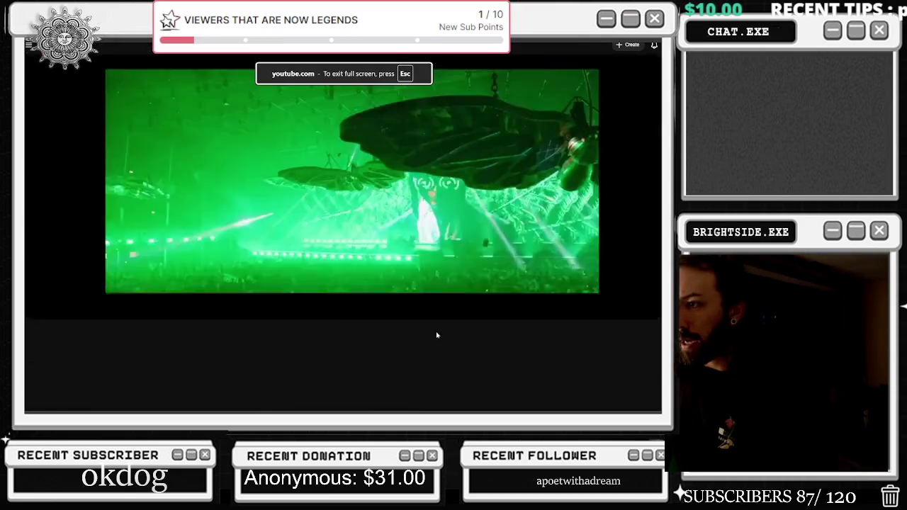
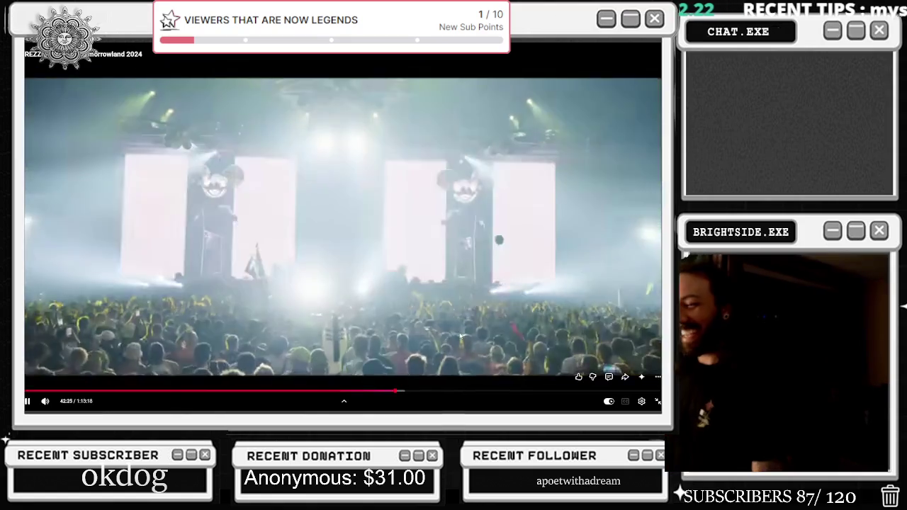
Pause and resume the Tomorrowland 2024 video, exit fullscreen, and return to the Unreal Editor.
click(471, 324)
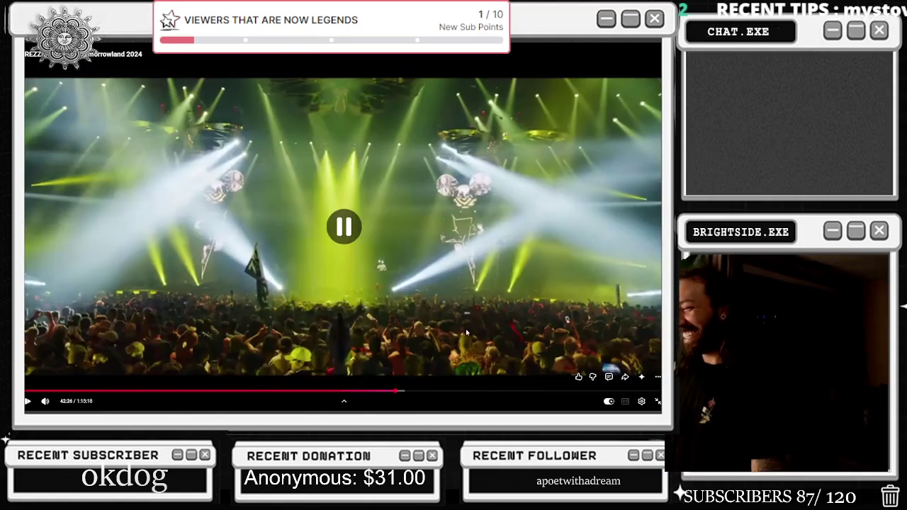
click(472, 324)
key(Escape)
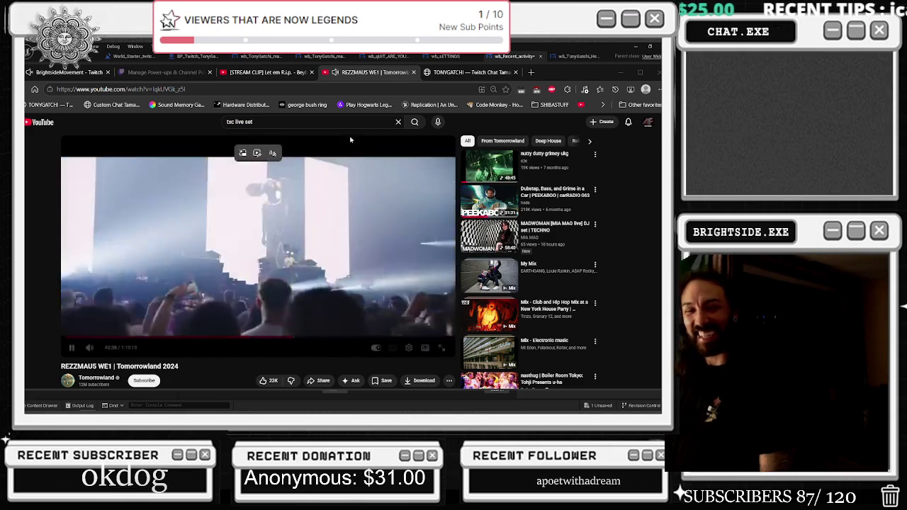
click(559, 57)
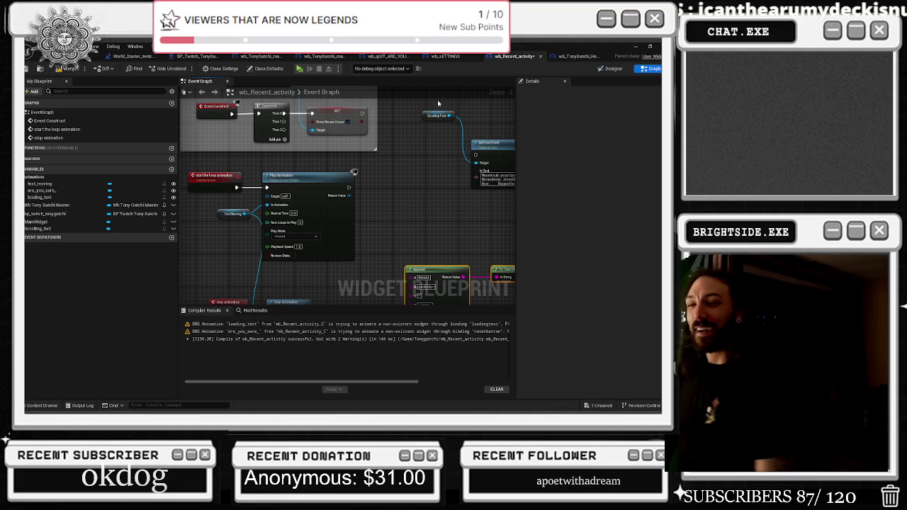
Pan around the wb_Recent_activity Event Graph, nudge the Text Moving node lower, then go to World_Starter_twitch_chat.
mouse_move(399, 217)
mouse_down()
mouse_move(401, 176)
mouse_move(356, 132)
mouse_up()
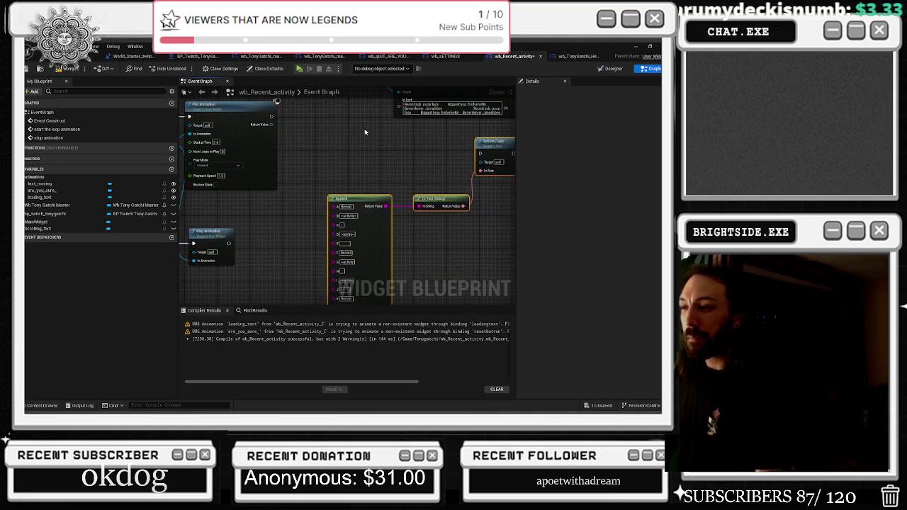
drag(317, 164, 370, 199)
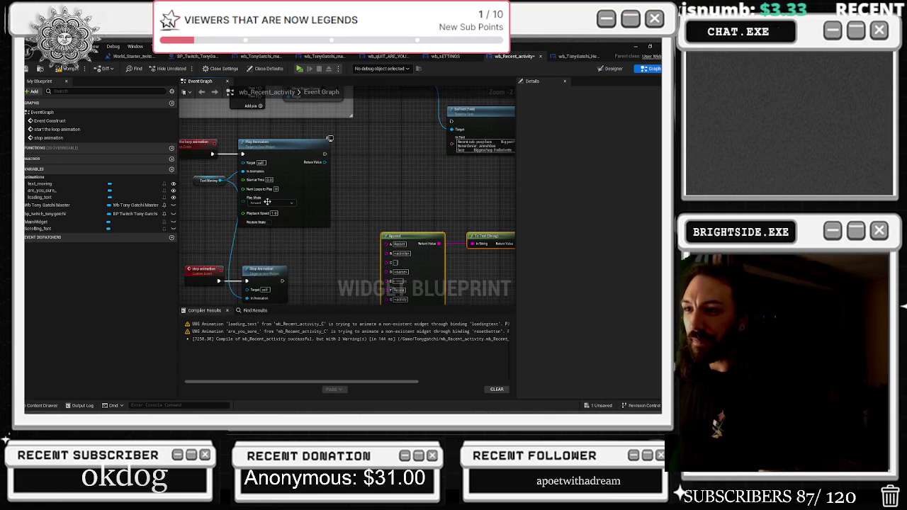
drag(215, 202, 268, 191)
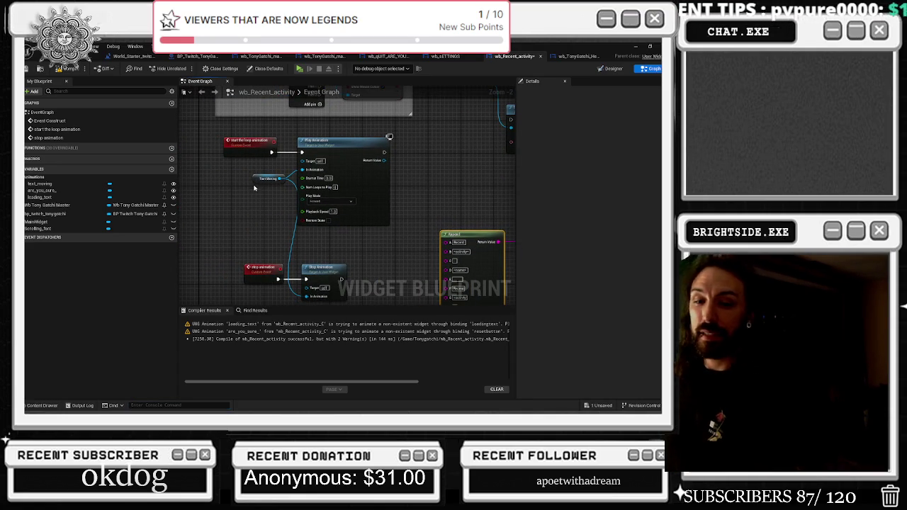
drag(254, 180, 244, 215)
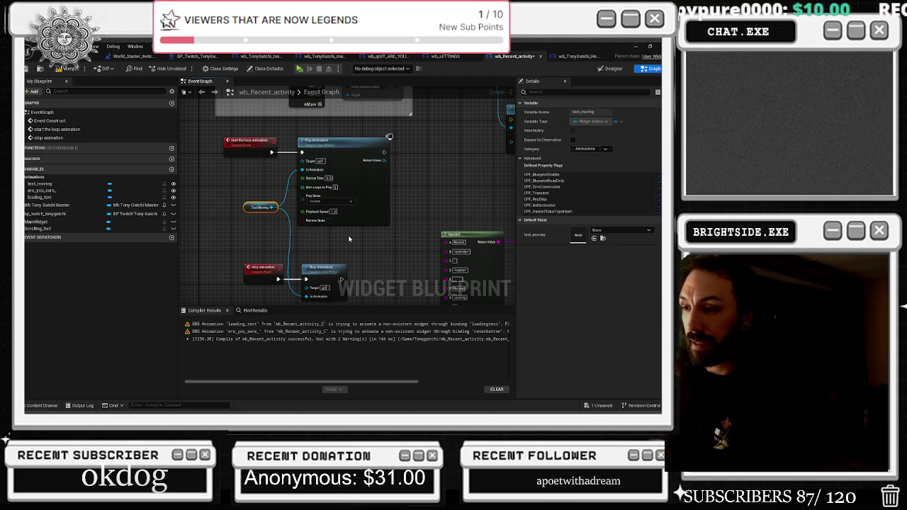
drag(510, 174, 413, 172)
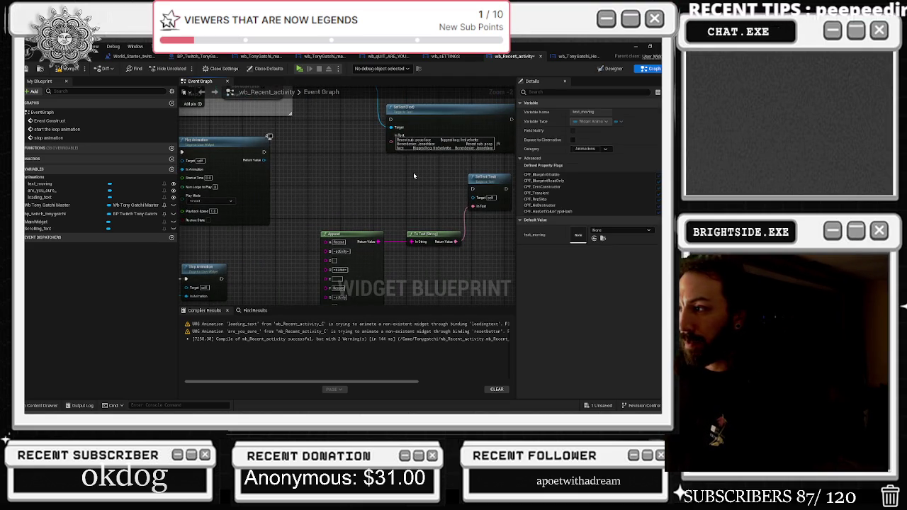
scroll(431, 202, down, 2)
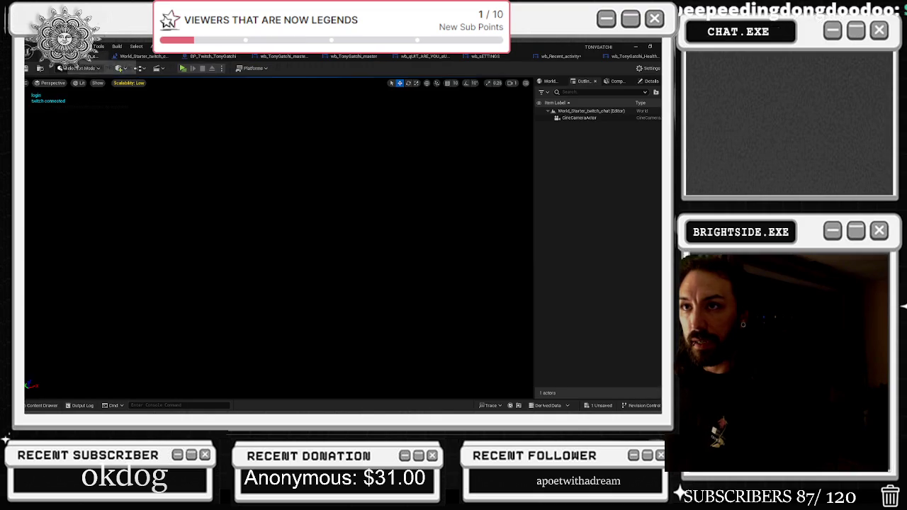
click(107, 56)
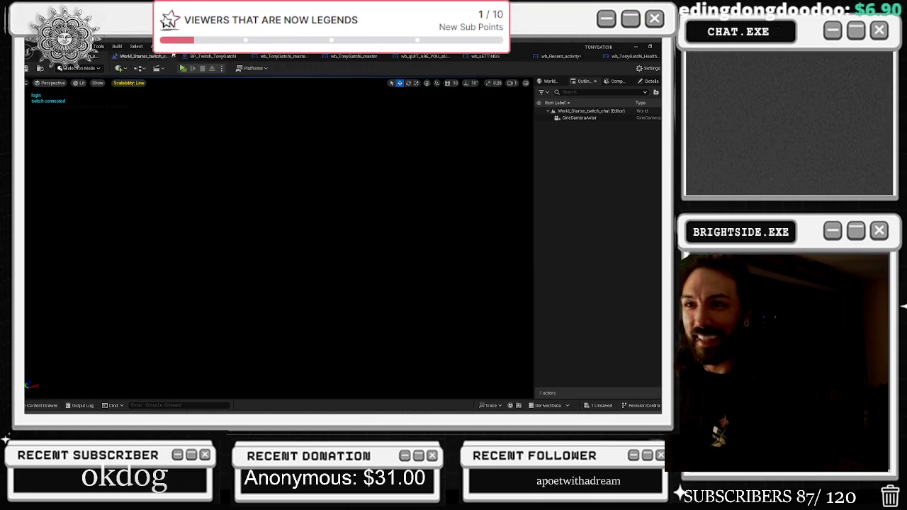
Move from the Level Blueprint through BP_Twitch_TonyGatchi to the wb_TonyGatchi_master widget designer.
click(156, 67)
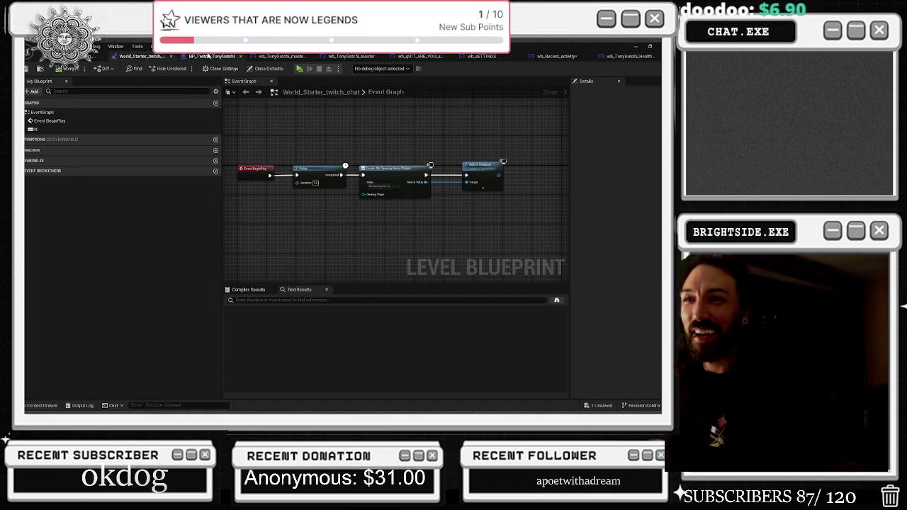
click(208, 56)
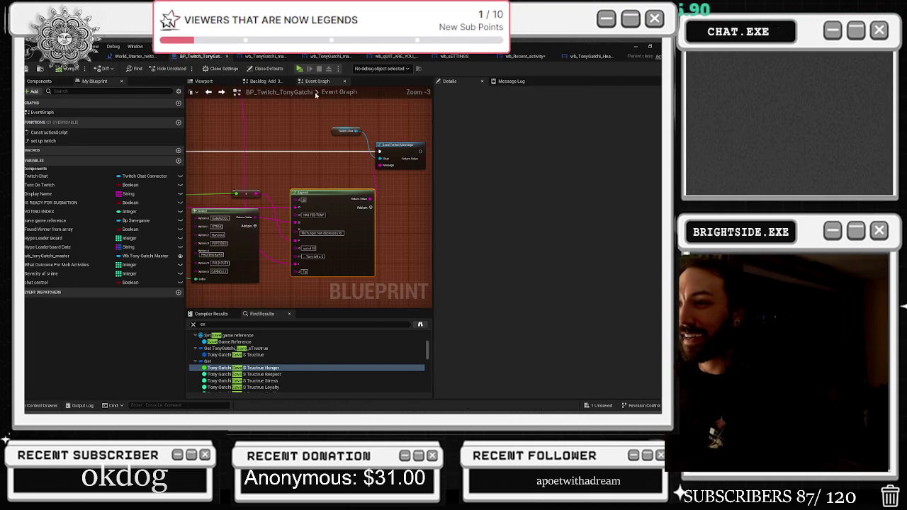
click(316, 57)
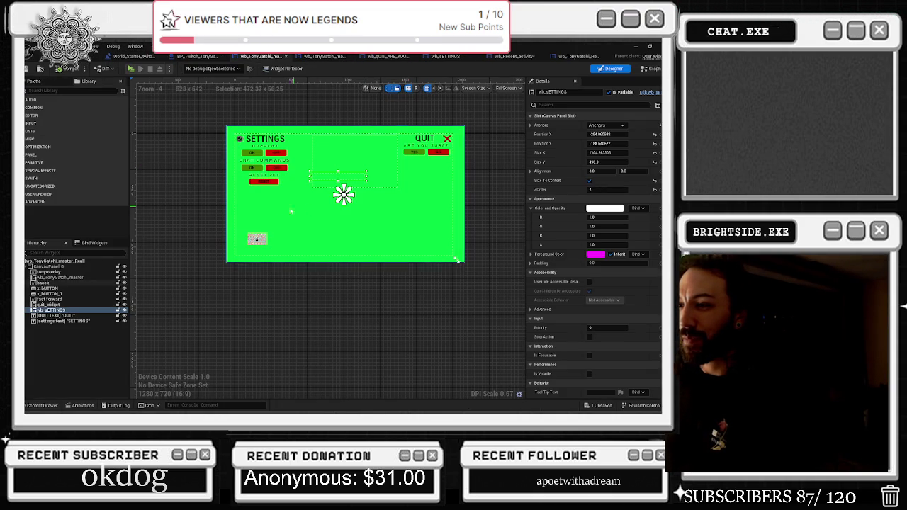
scroll(256, 239, up, 5)
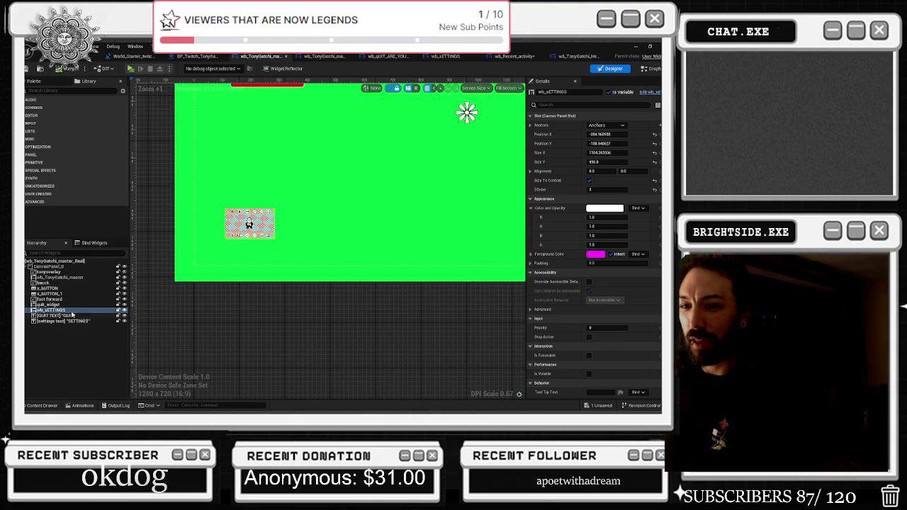
Inspect the x_BUTTON, quit_widget, QUIT TEXT and fast forward widgets' properties in the Hierarchy.
click(71, 289)
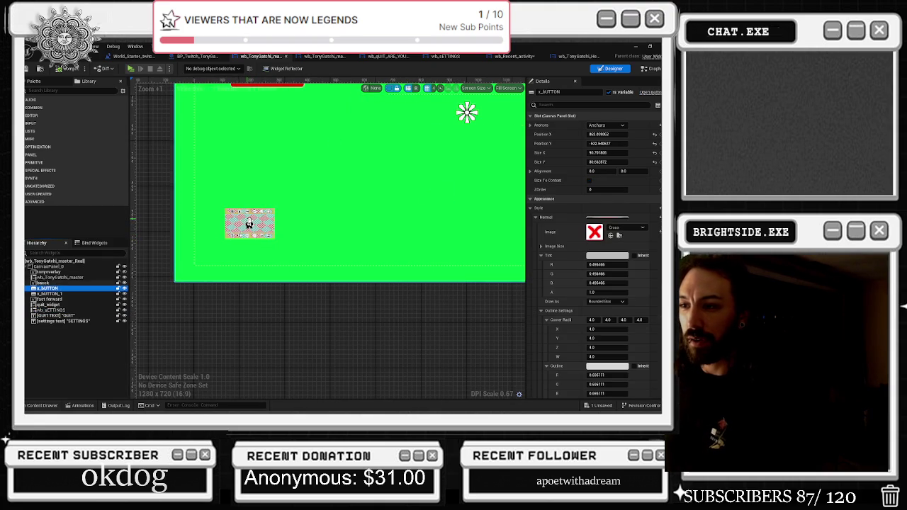
click(189, 230)
click(190, 231)
scroll(189, 230, up, 3)
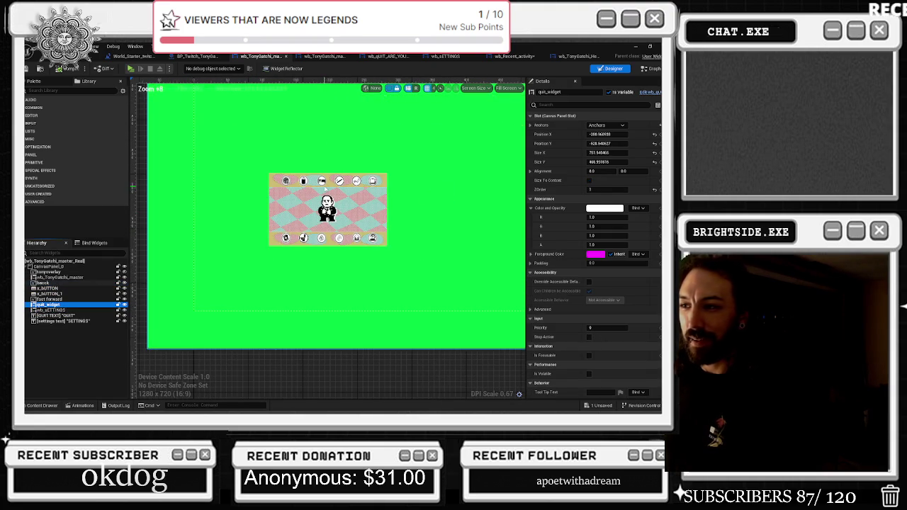
click(77, 277)
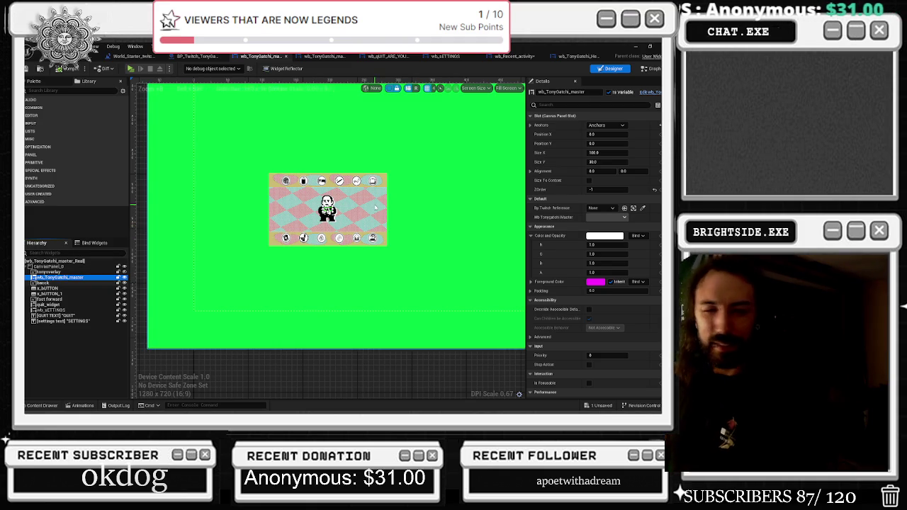
click(71, 316)
click(60, 300)
click(60, 294)
click(60, 288)
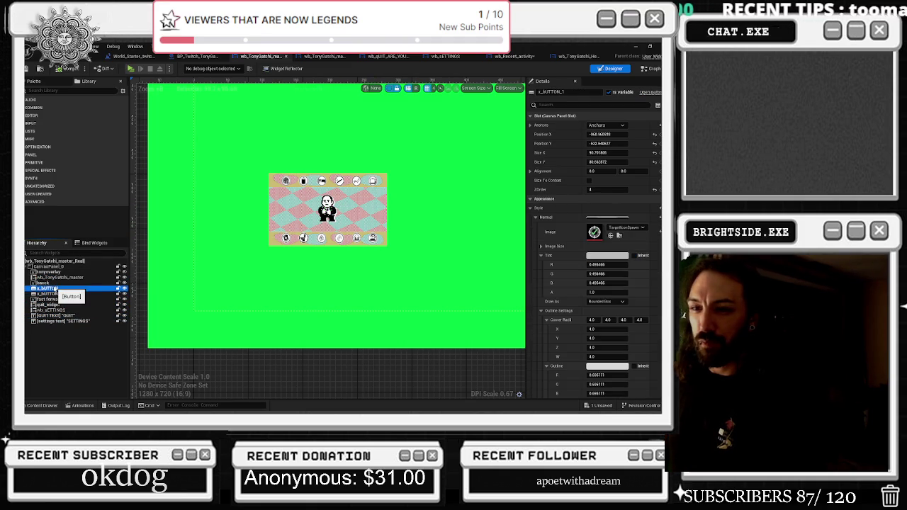
click(67, 277)
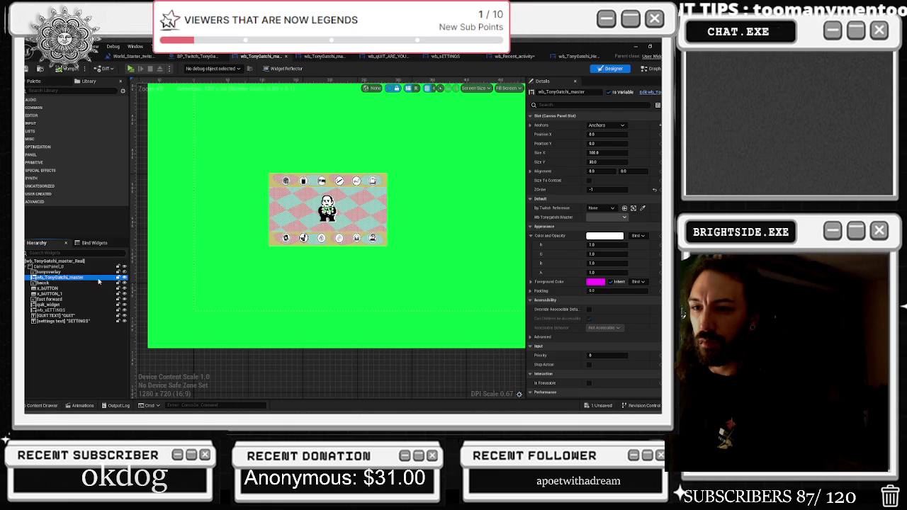
click(56, 90)
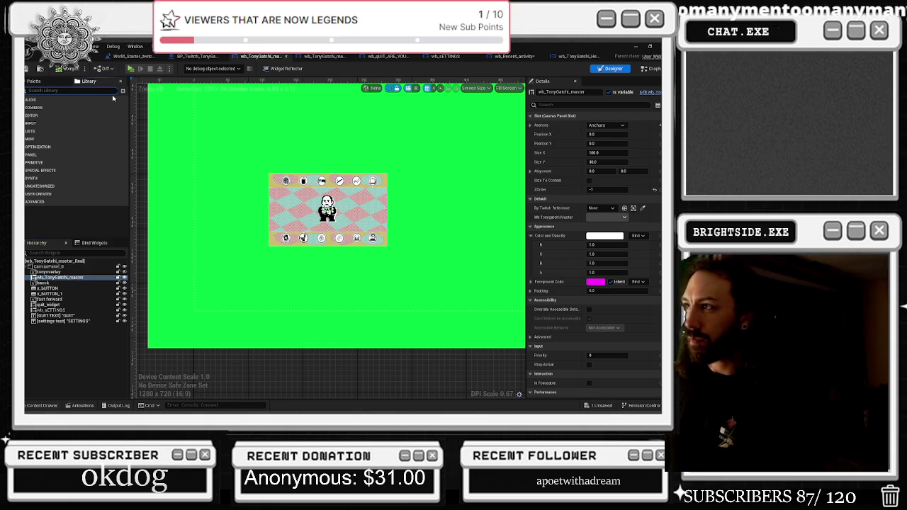
Add the wb_Recent_activity widget into the overlay and anchor it to the centre.
text(rece)
mouse_move(37, 124)
mouse_down()
mouse_move(106, 226)
mouse_move(92, 287)
mouse_move(71, 279)
mouse_up()
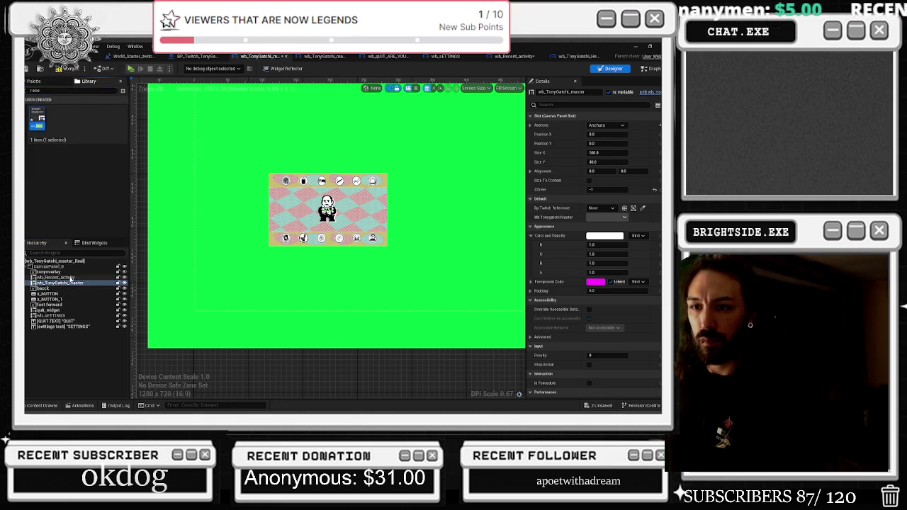
scroll(391, 165, down, 5)
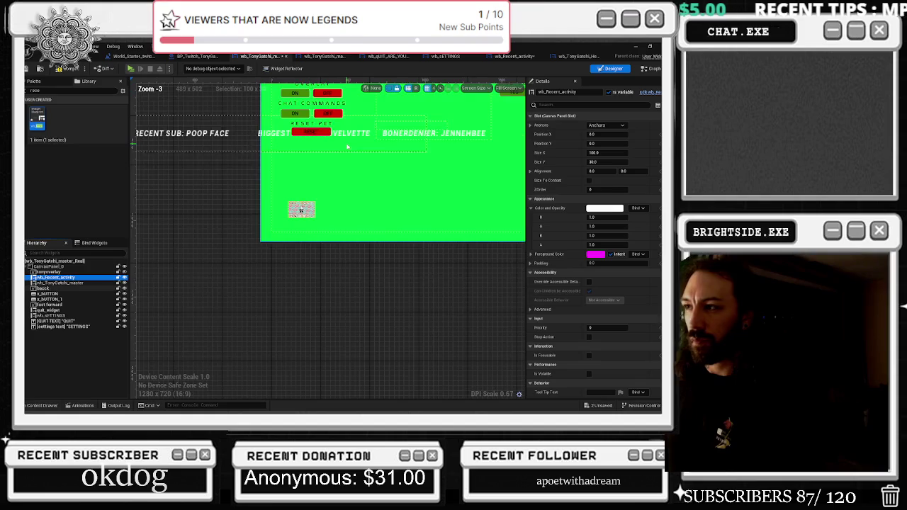
click(607, 125)
click(619, 176)
scroll(359, 189, up, 2)
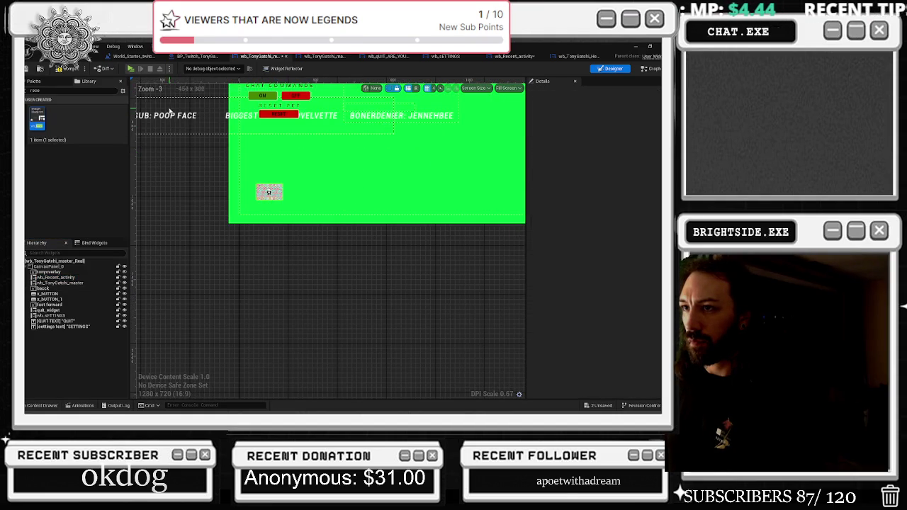
Reposition the wb_Recent_activity ticker and set its height value to 1.
click(56, 278)
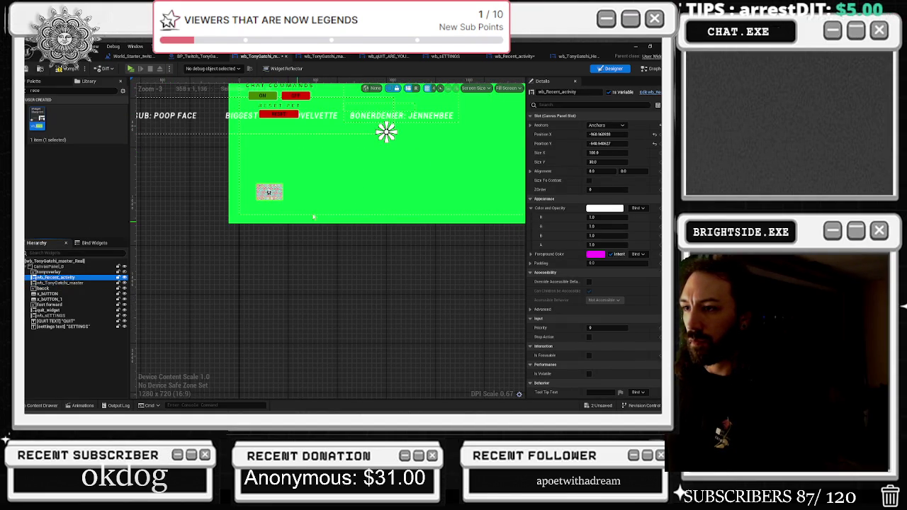
drag(609, 134, 549, 134)
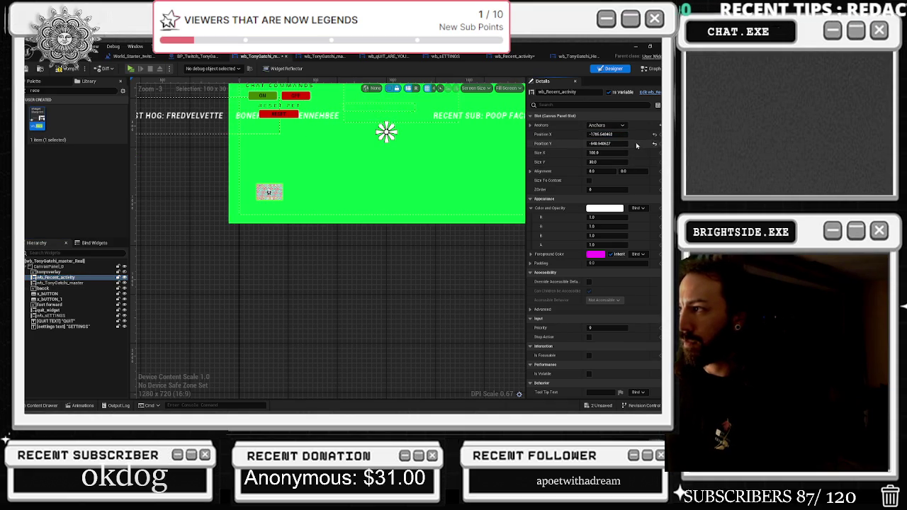
key(ctrl+z)
mouse_move(608, 134)
mouse_down()
mouse_move(588, 134)
mouse_move(617, 134)
mouse_move(595, 143)
mouse_move(648, 144)
mouse_move(588, 144)
mouse_move(614, 144)
mouse_move(607, 162)
mouse_up()
click(608, 162)
text(1)
key(Return)
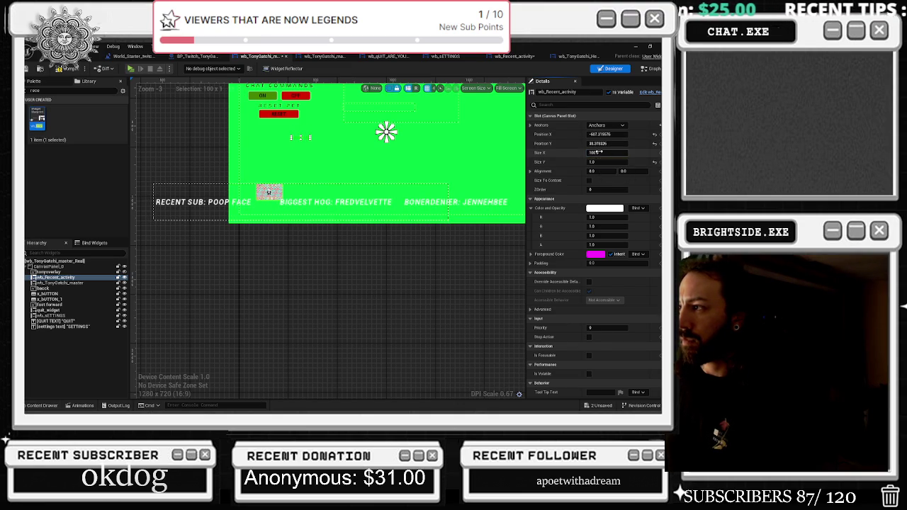
Toggle Size To Content on and back off for the ticker, then select wb_TonyGatchi_master.
click(589, 181)
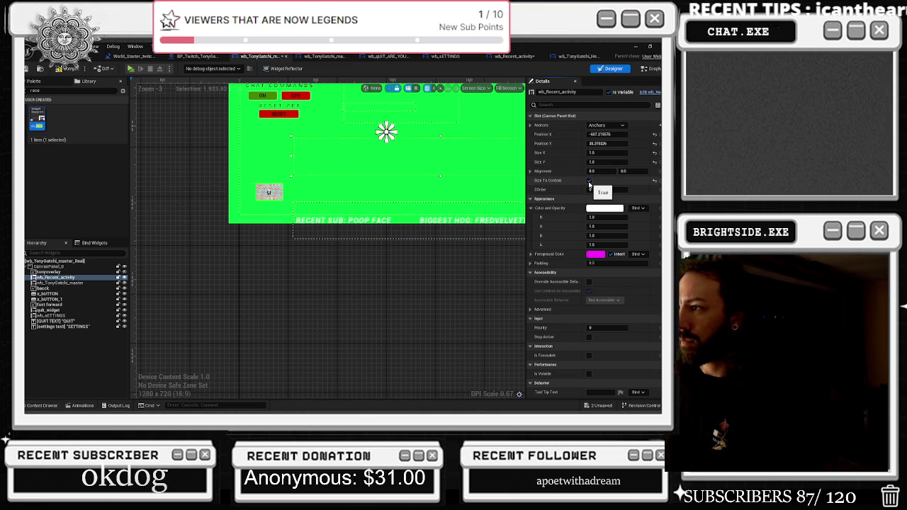
click(590, 183)
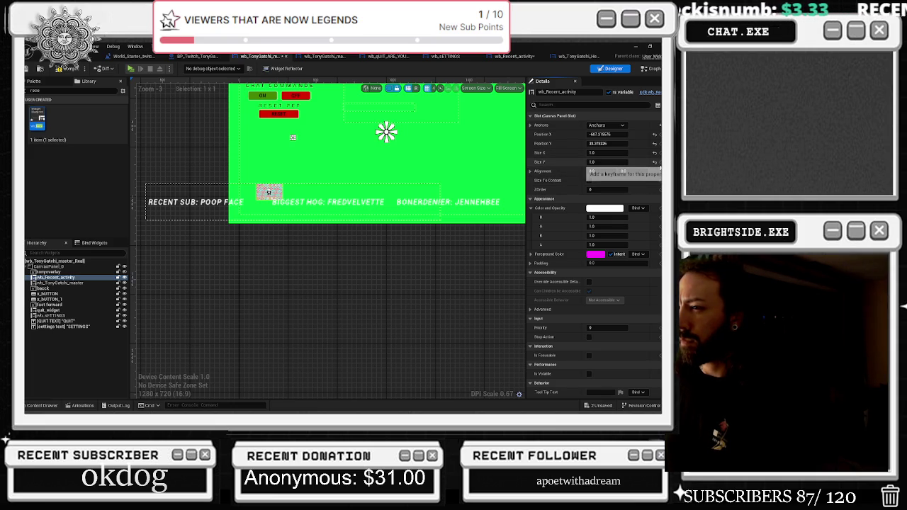
click(71, 283)
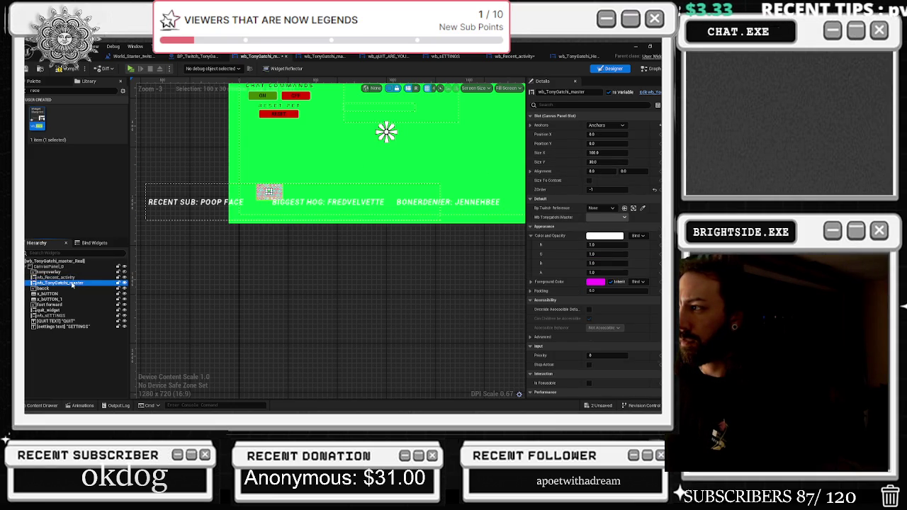
click(82, 405)
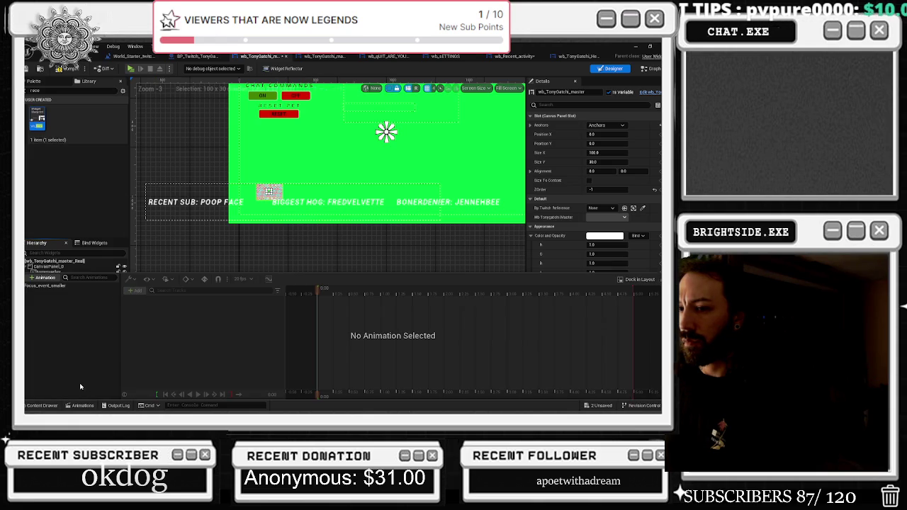
Preview the Focus_event_smaller animation by scrubbing and playing it, then set the time to 0.00.
click(51, 286)
mouse_move(321, 290)
mouse_down()
mouse_move(386, 292)
mouse_move(317, 297)
mouse_move(339, 295)
mouse_up()
key(space)
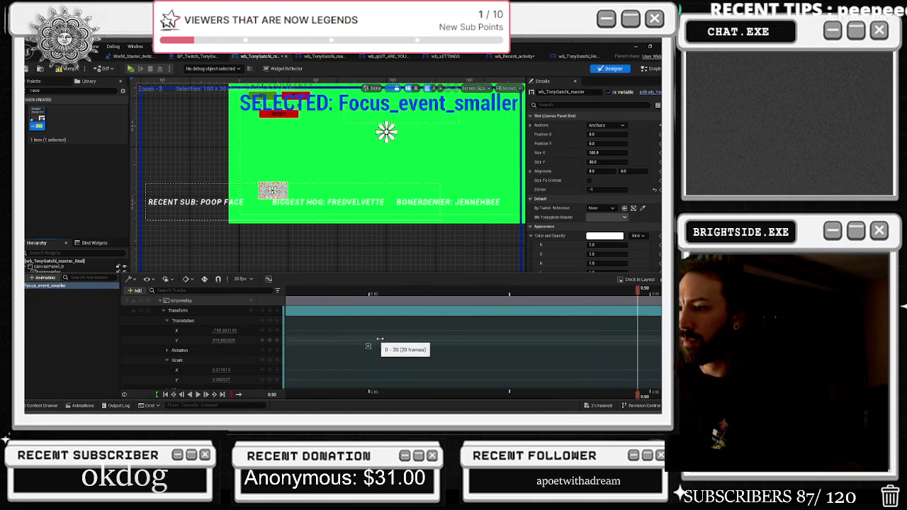
scroll(449, 326, down, 5)
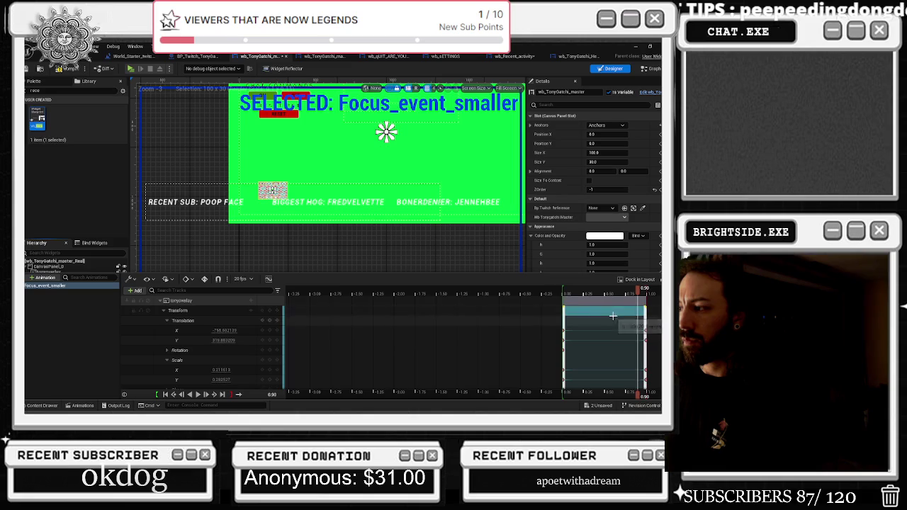
drag(642, 289, 573, 288)
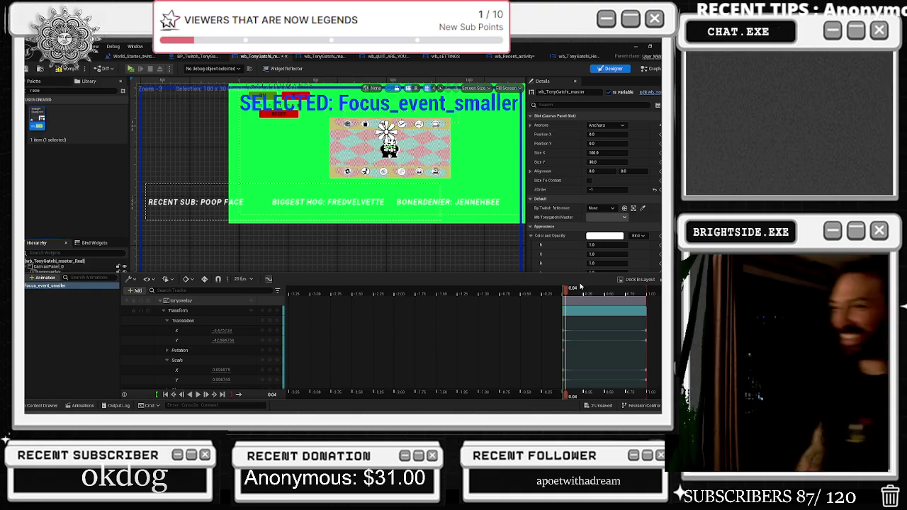
click(206, 394)
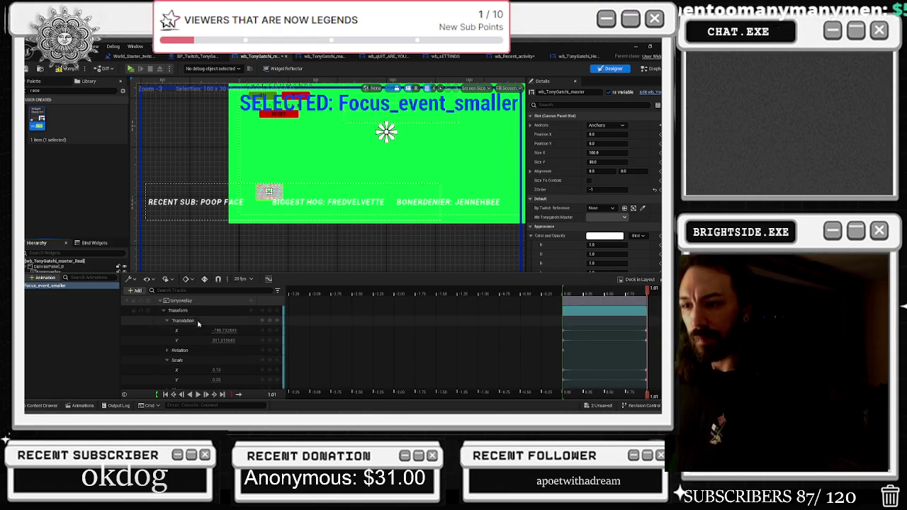
scroll(210, 364, down, 1)
click(561, 292)
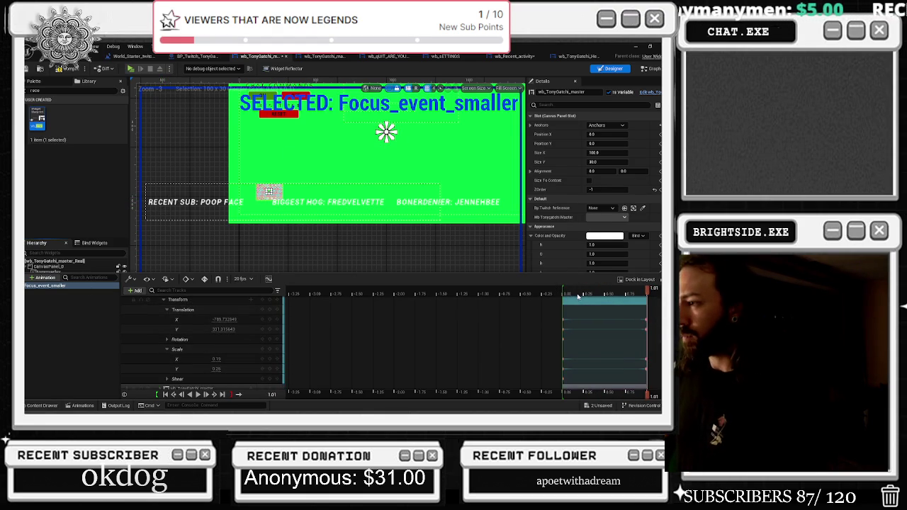
drag(561, 292, 563, 292)
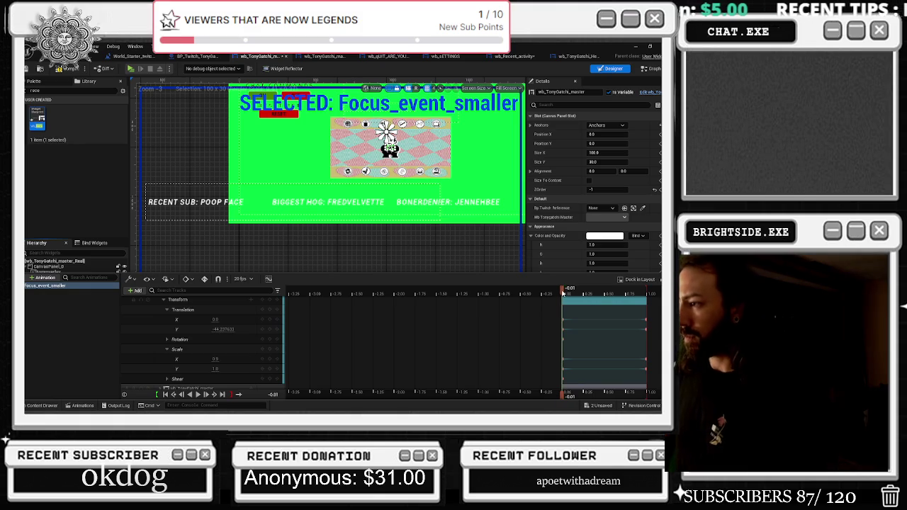
click(164, 395)
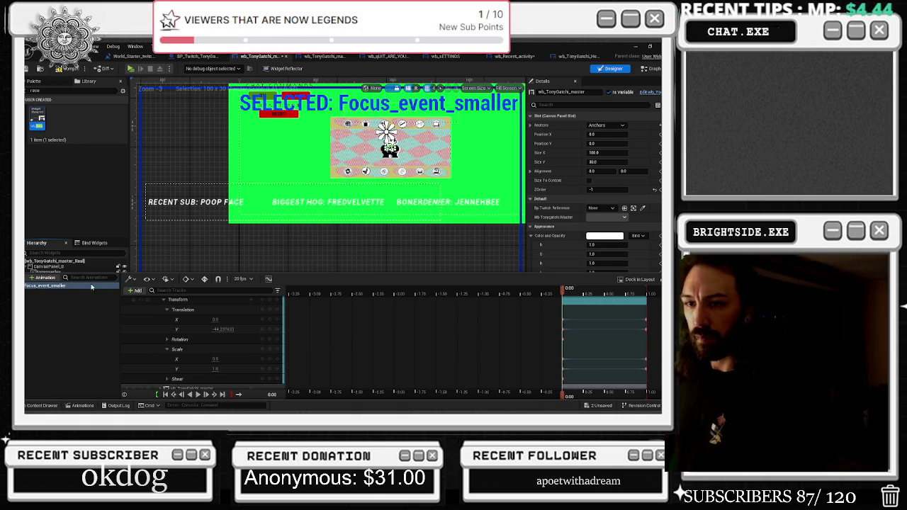
Resize the widget hierarchy and animation timeline panels for more working room.
click(134, 291)
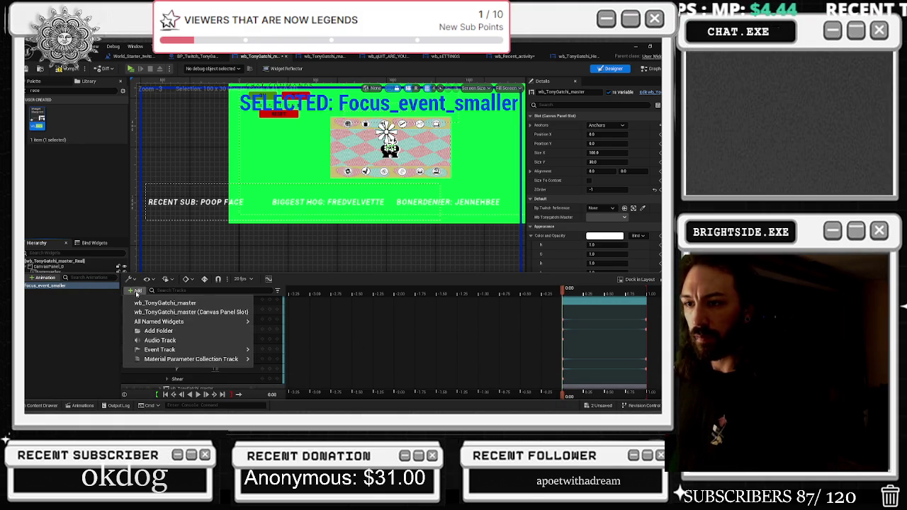
drag(211, 276, 207, 354)
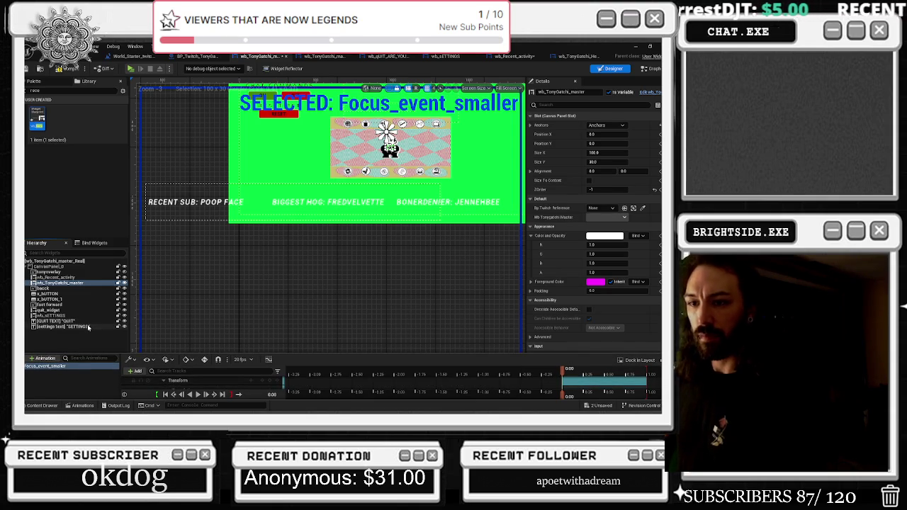
drag(336, 354, 330, 255)
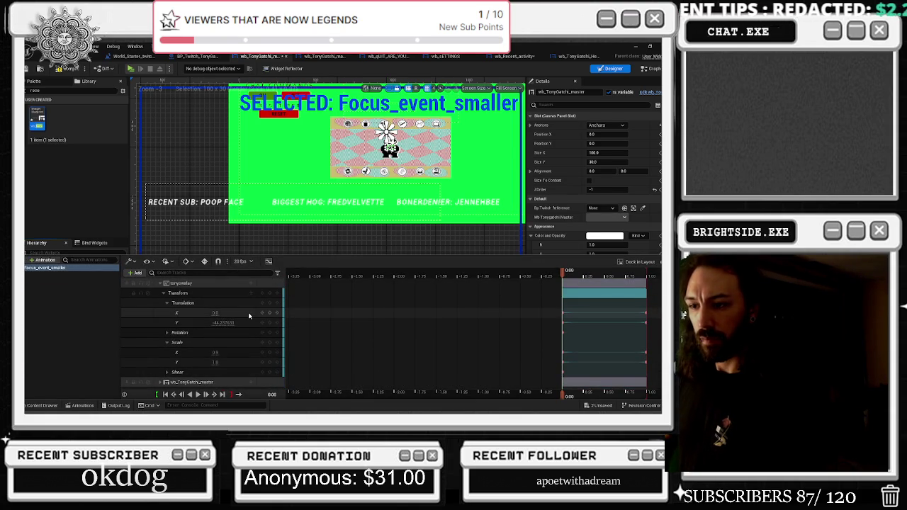
drag(102, 253, 106, 341)
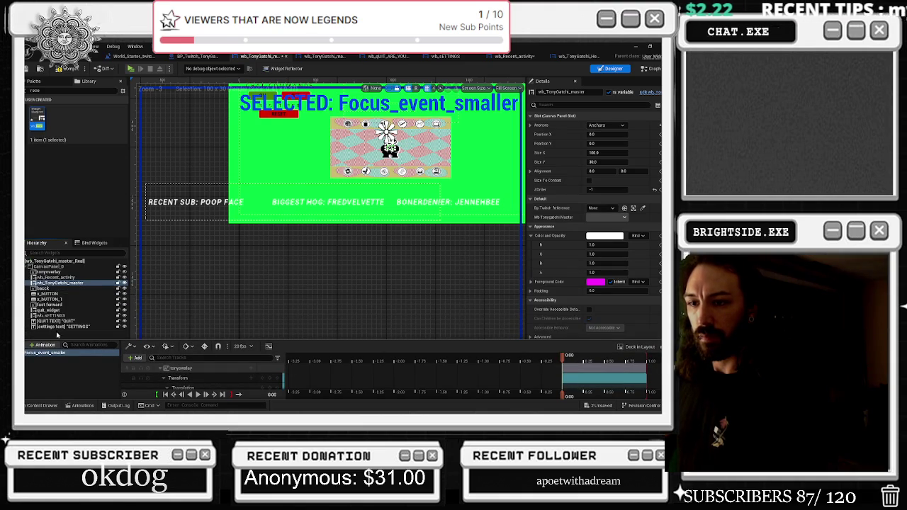
Close the timeline, frame the whole overlay on the canvas, and select the wb_Recent_activity ticker.
click(58, 282)
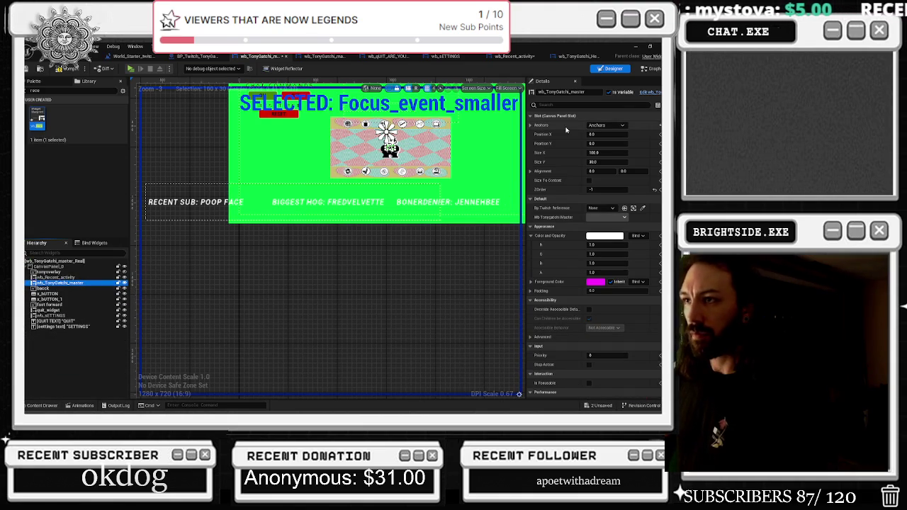
scroll(595, 248, down, 1)
scroll(485, 179, down, 2)
drag(485, 178, 409, 198)
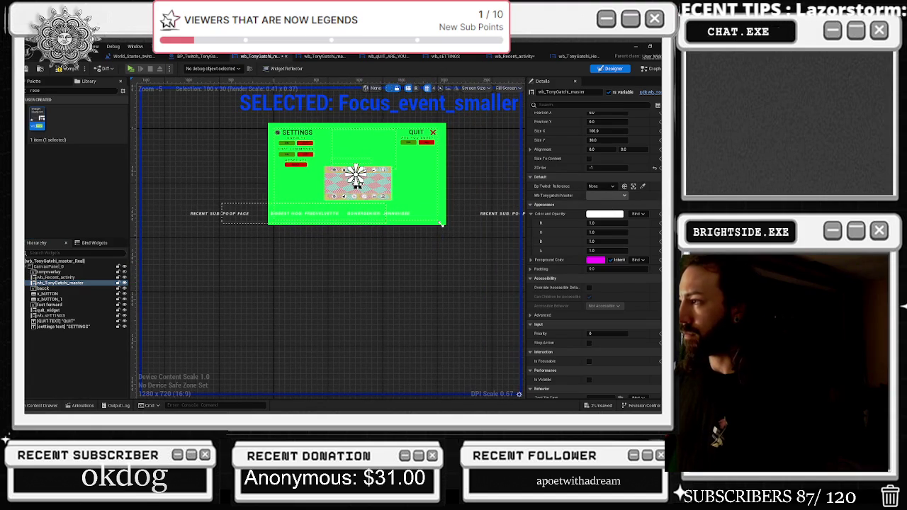
scroll(628, 205, up, 1)
click(82, 405)
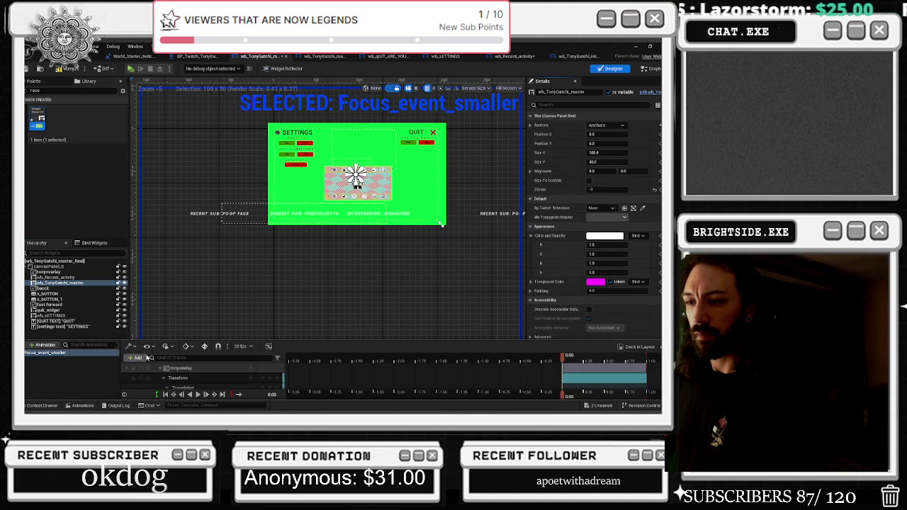
click(133, 359)
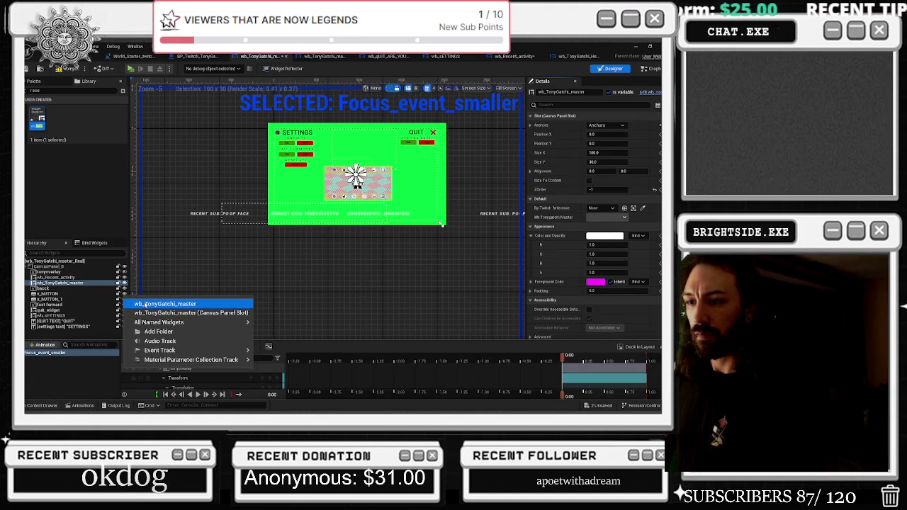
click(67, 281)
click(62, 277)
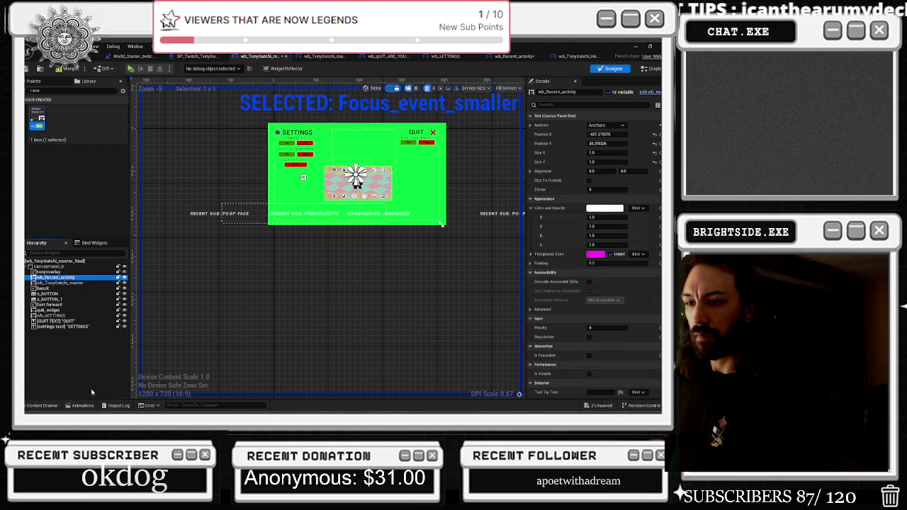
Reset the ticker's Position X and Position Y to 0.
click(85, 405)
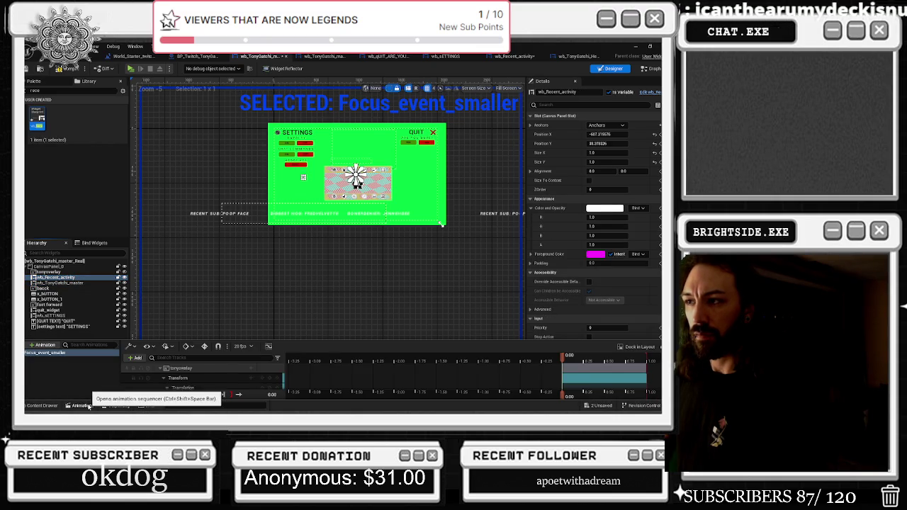
click(136, 358)
click(190, 369)
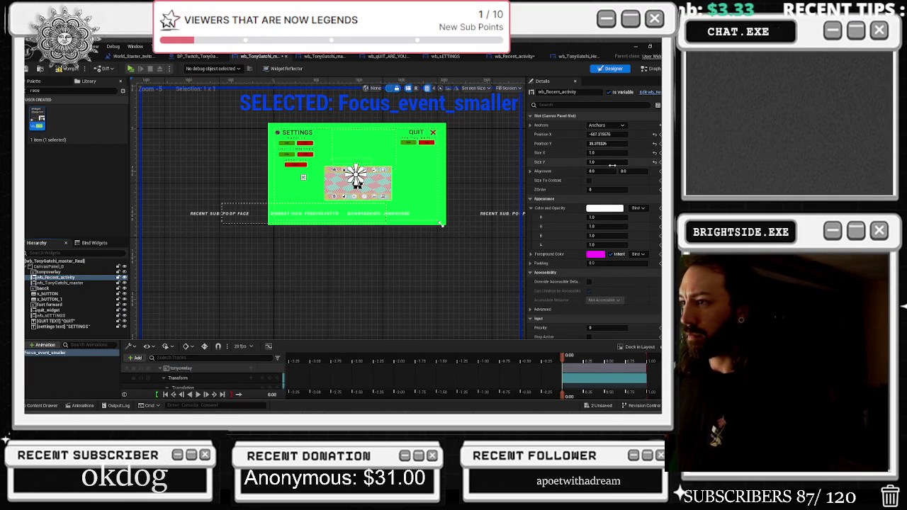
click(604, 134)
click(611, 134)
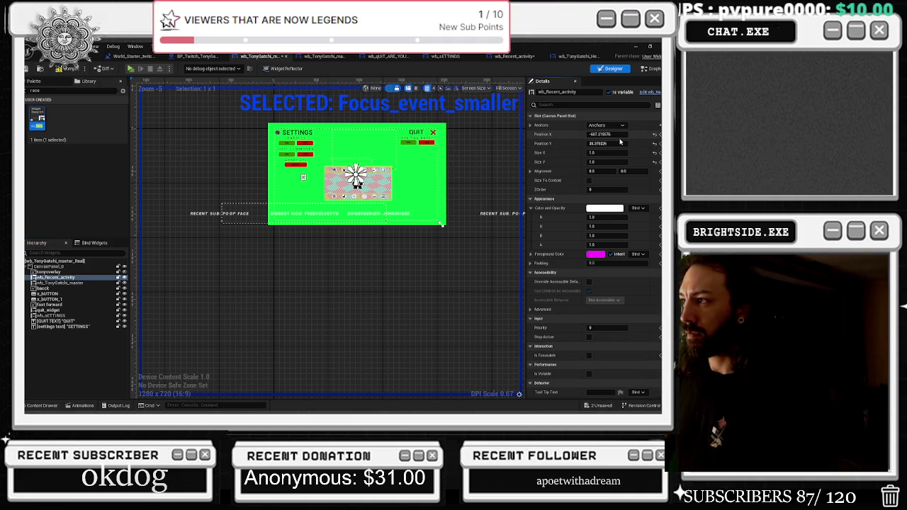
click(655, 134)
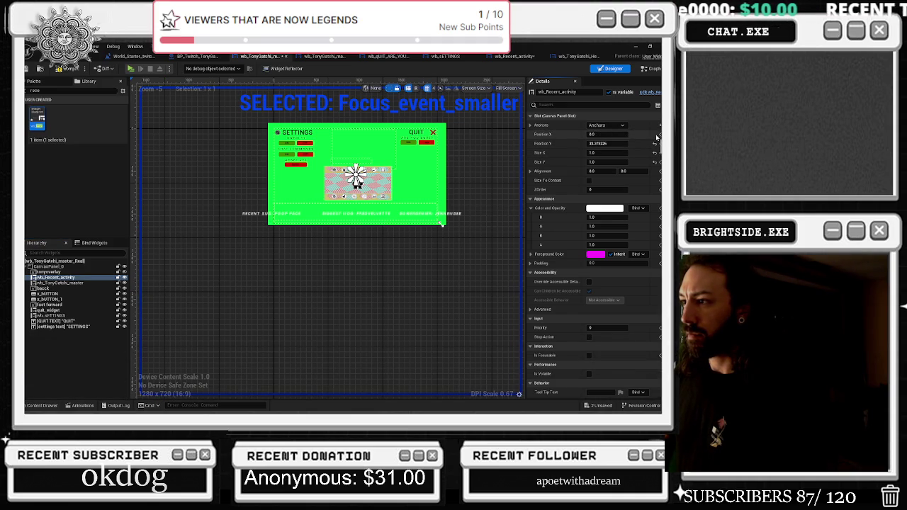
click(655, 143)
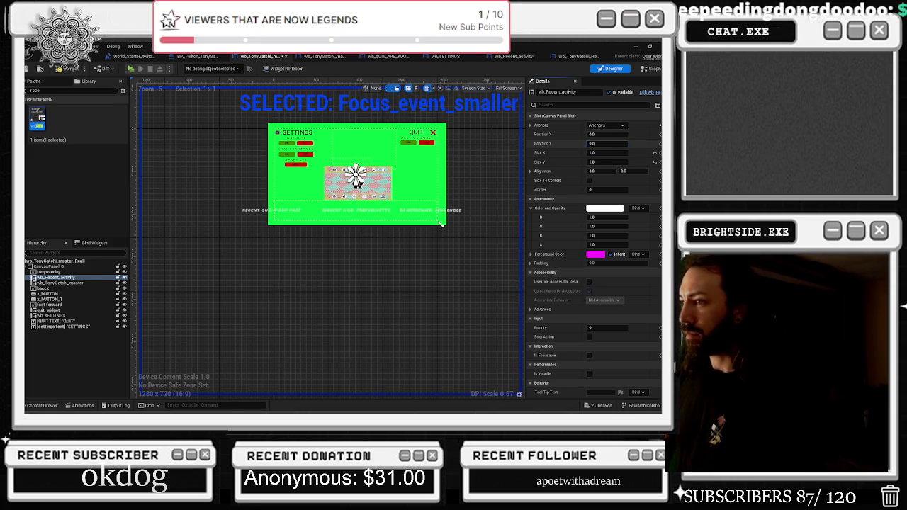
Set the ticker's Position Y to 56, then to -50.
text(56)
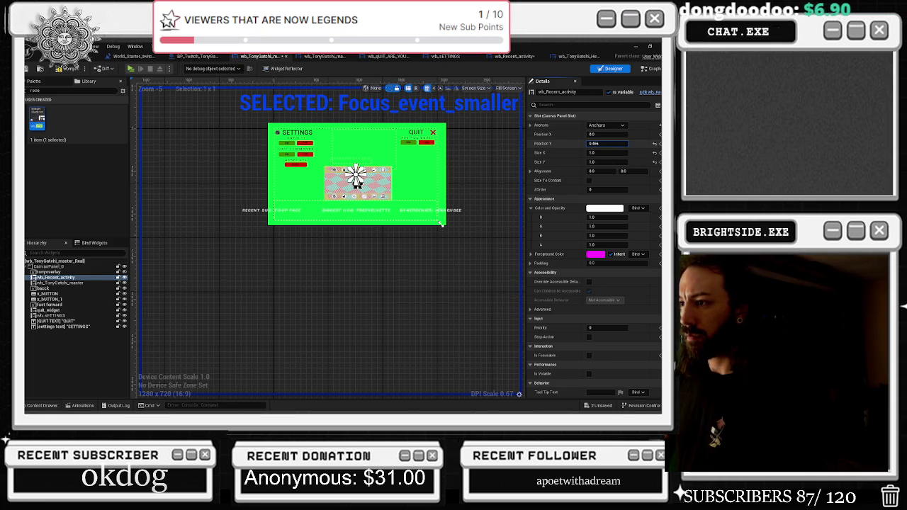
key(Return)
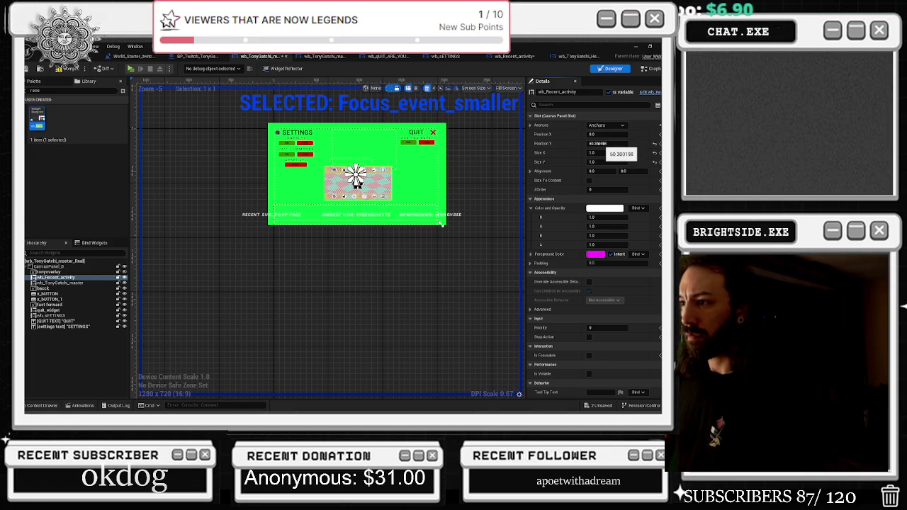
click(606, 145)
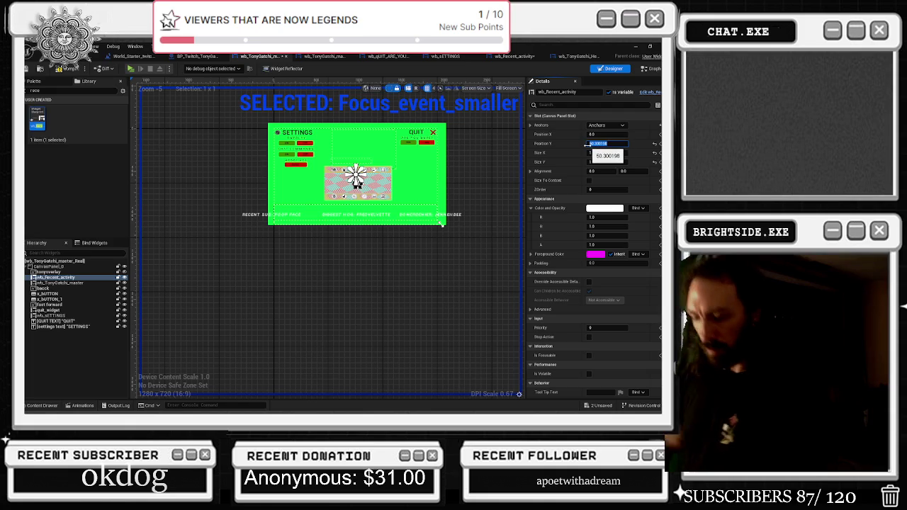
text(-50)
key(Return)
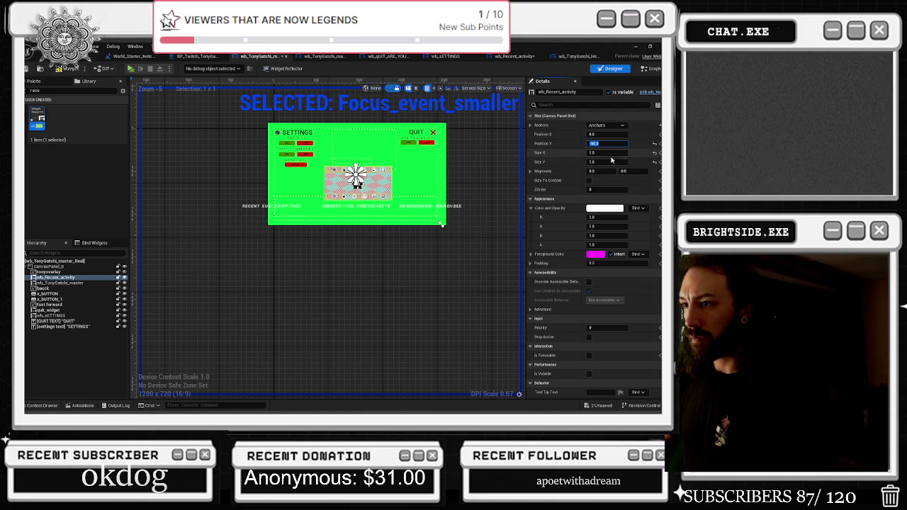
Step the ticker's Position X through 20, 200, 400, 600 and 800 up to 1280.
click(600, 134)
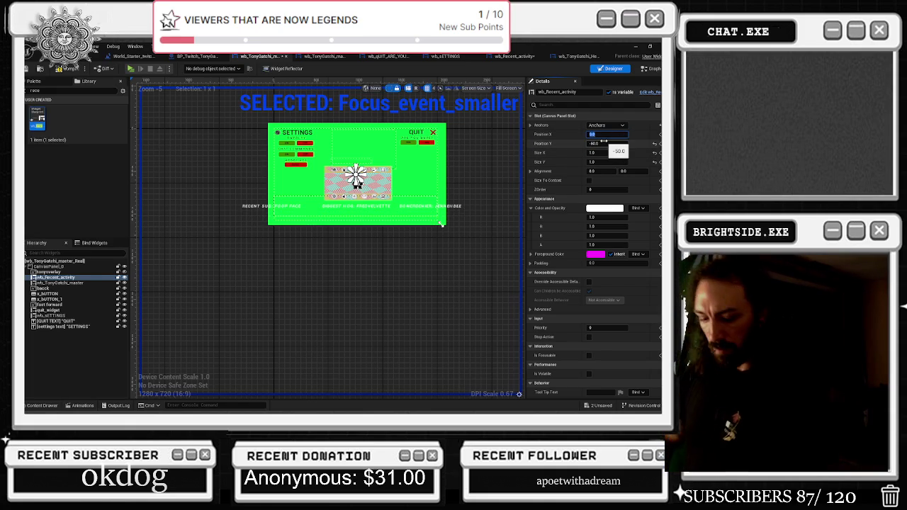
text(20)
key(Return)
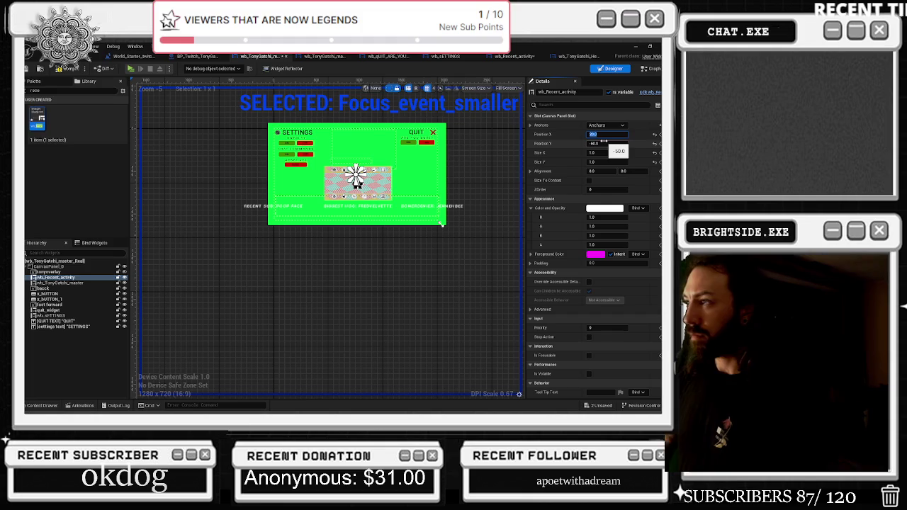
text(200)
key(Return)
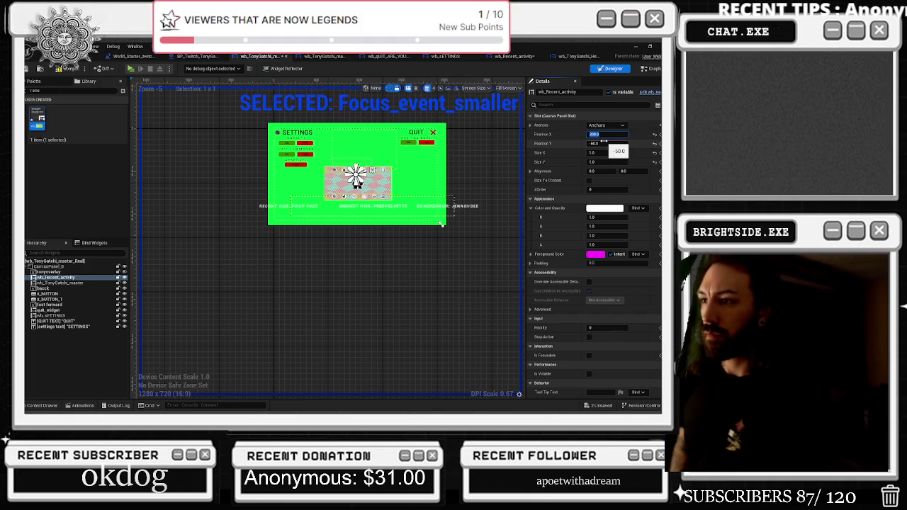
text(400)
key(Return)
text(600)
key(Return)
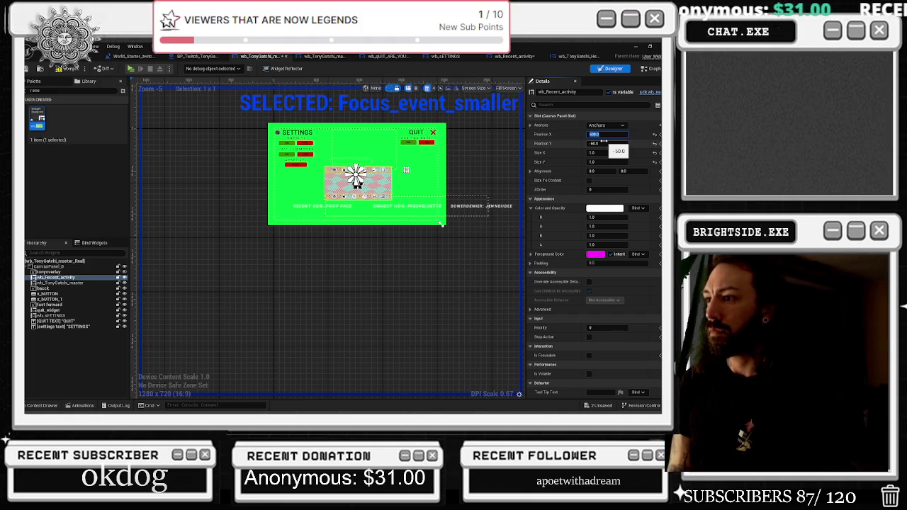
text(00)
key(Return)
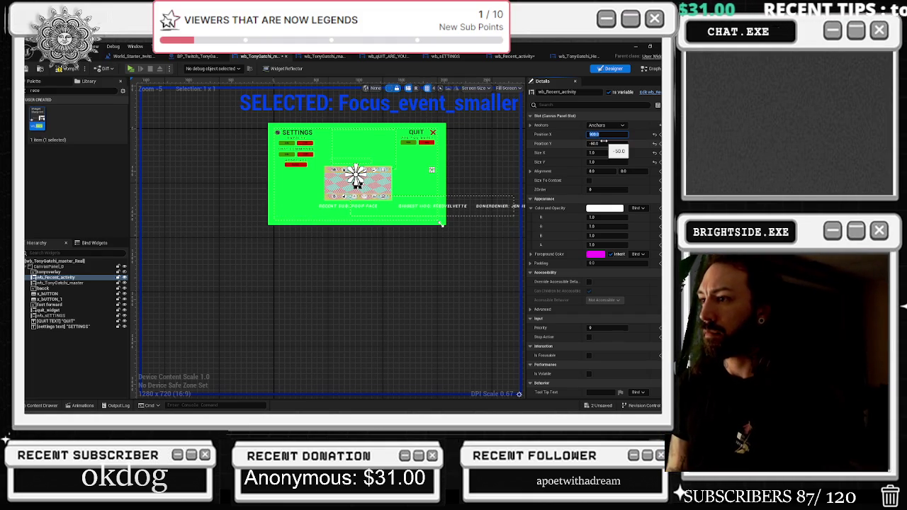
text(0)
key(Return)
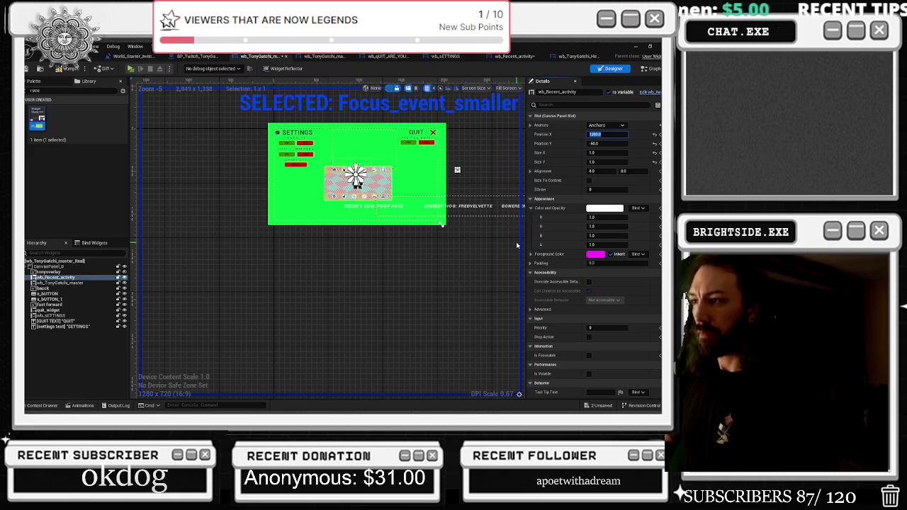
click(602, 144)
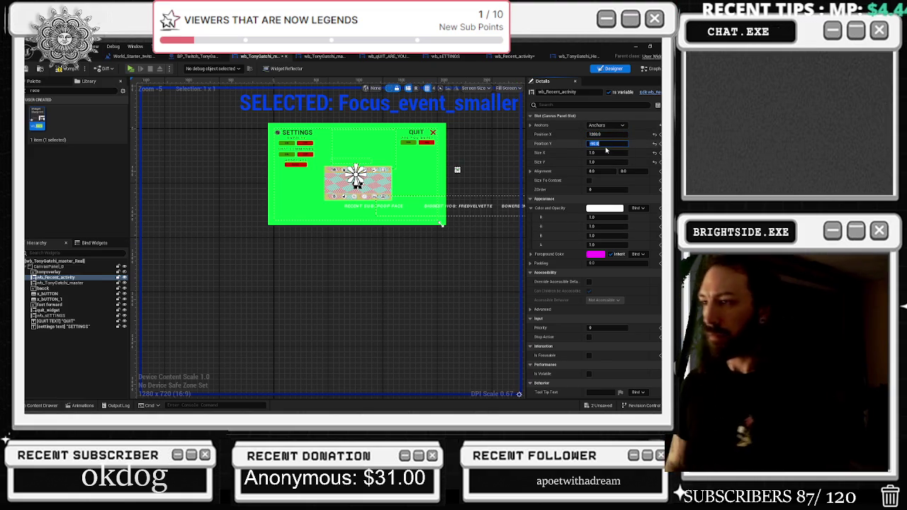
Set the ticker's Position Y to -80 and open the Focus_event_smaller animation timeline.
text(-)
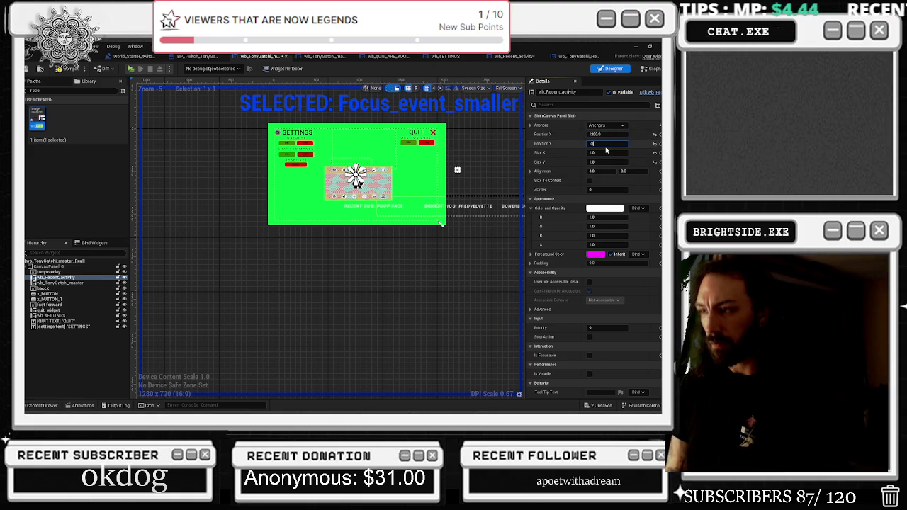
text(80)
key(Return)
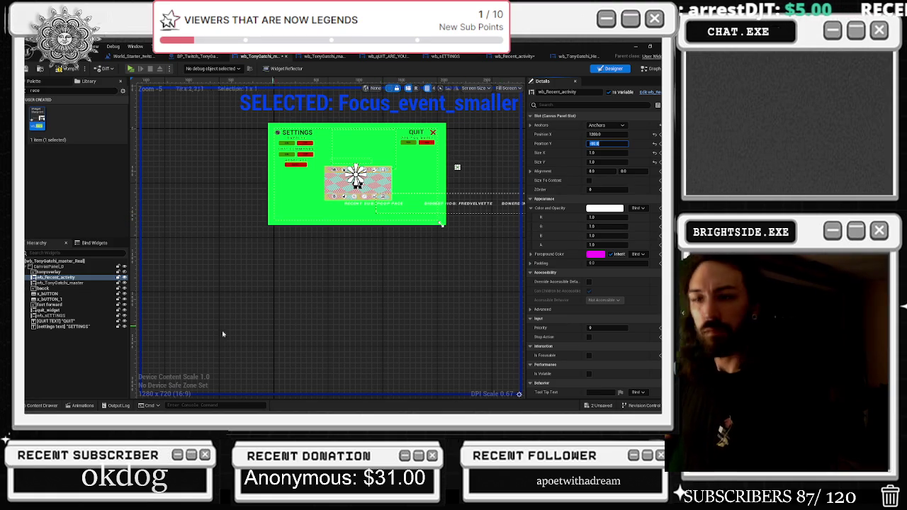
click(82, 406)
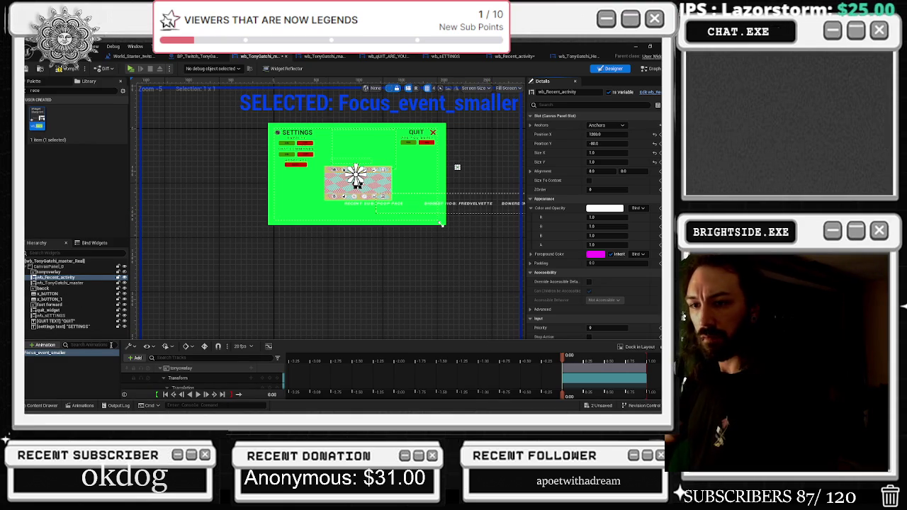
click(49, 354)
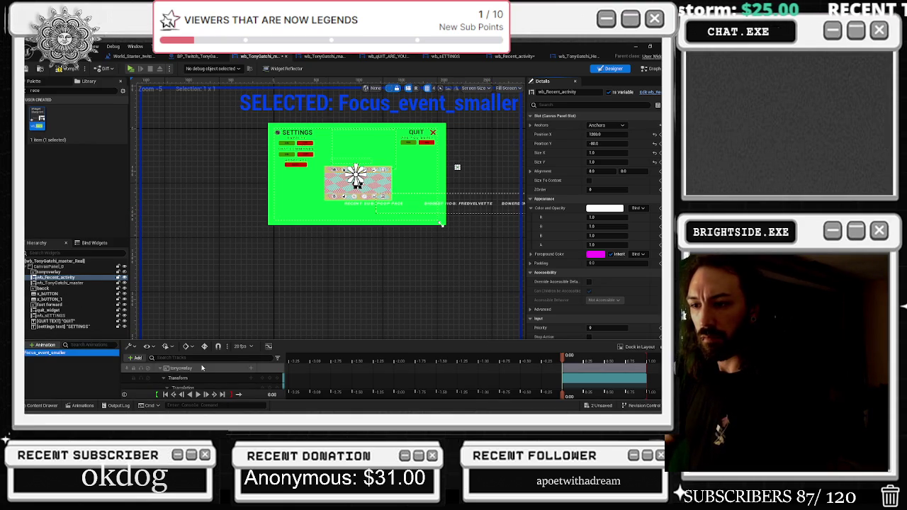
Collapse the tonyoverlay track, select wb_Recent_activity, and reopen the animations timeline.
click(165, 370)
click(160, 370)
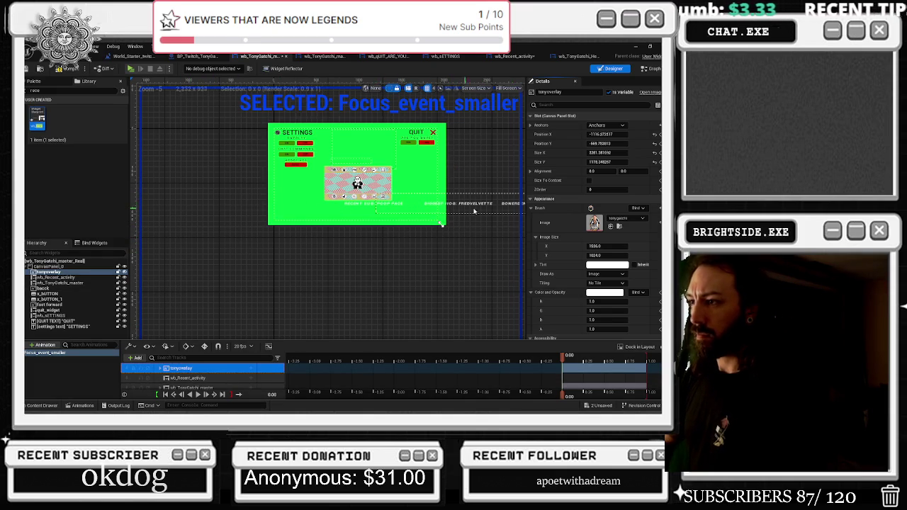
scroll(514, 206, down, 1)
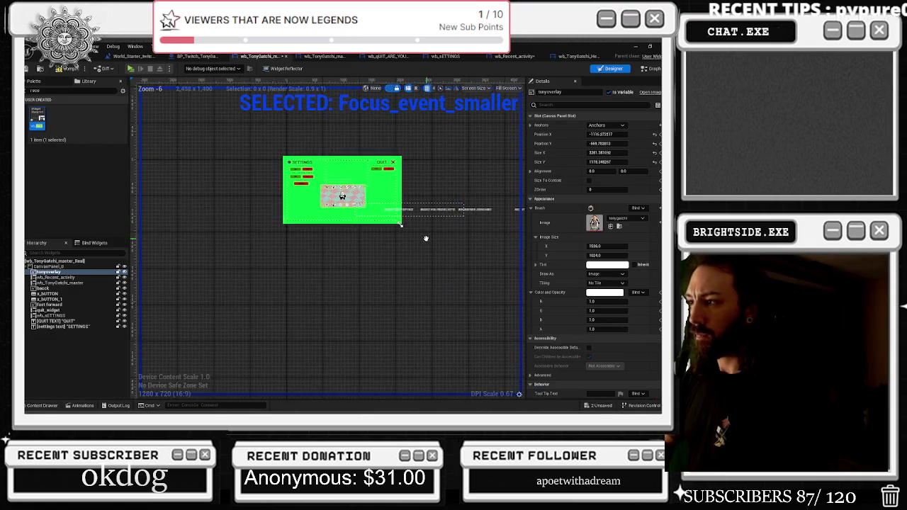
scroll(412, 216, up, 1)
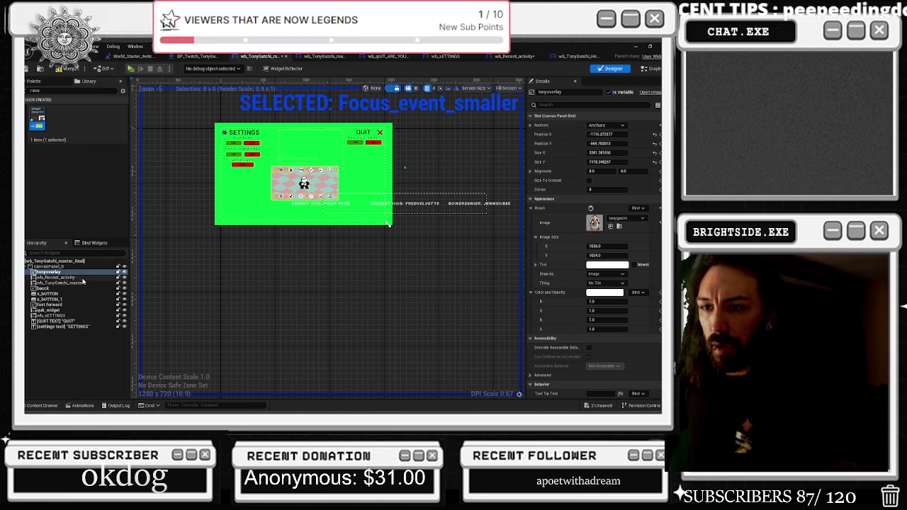
click(71, 277)
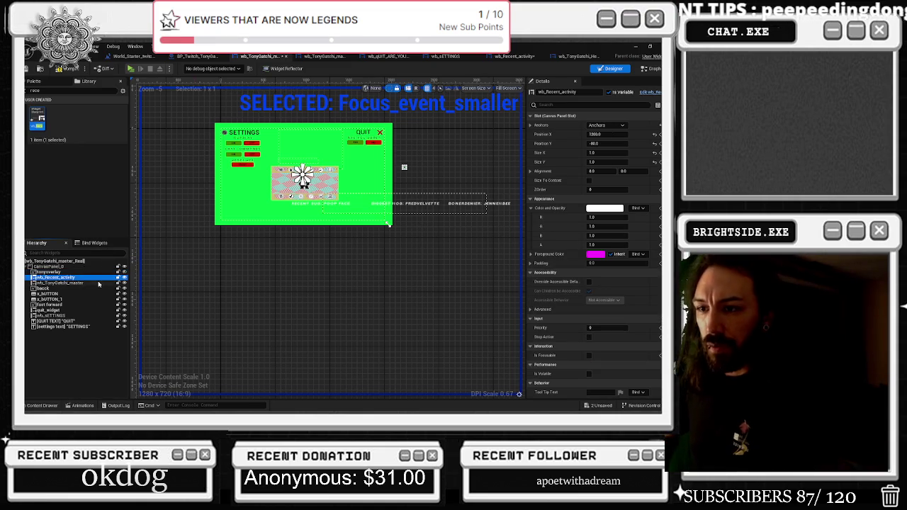
click(86, 405)
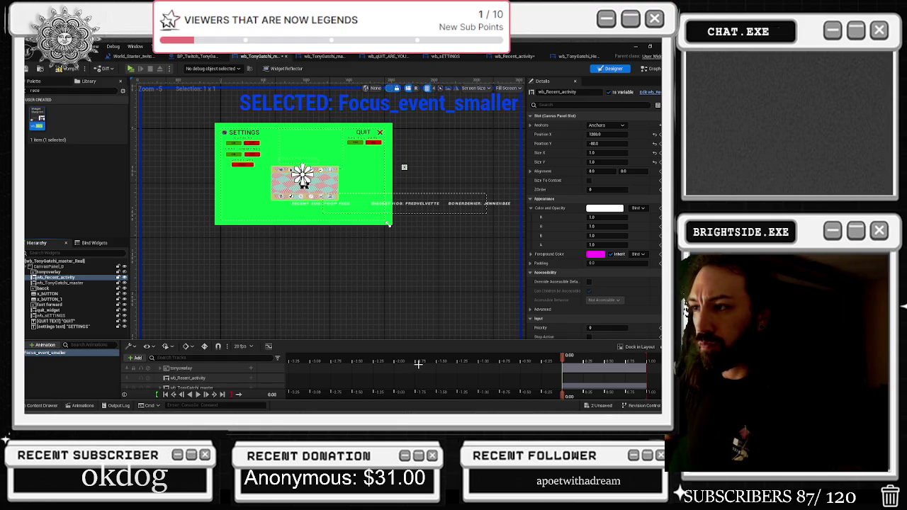
scroll(178, 379, down, 1)
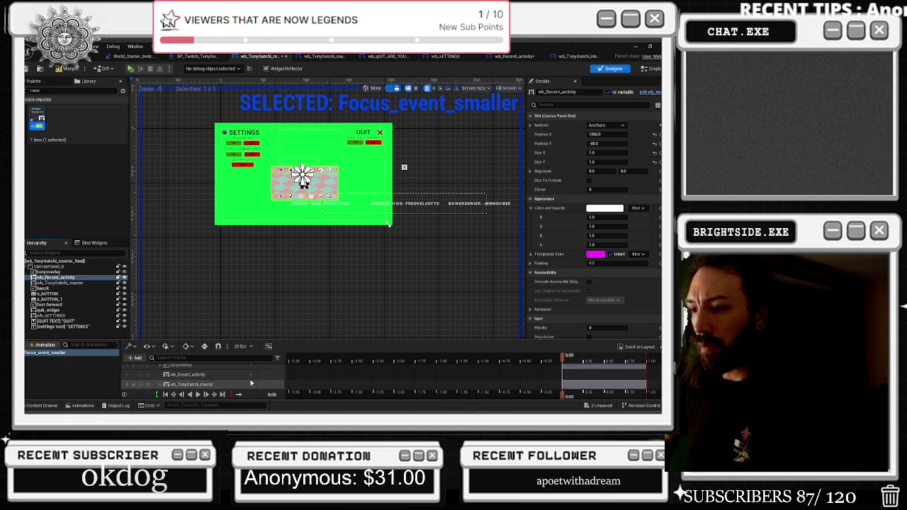
Add a Transform track to wb_Recent_activity, keying Translation X near -2000 and lowering it about 150 at one second.
click(250, 374)
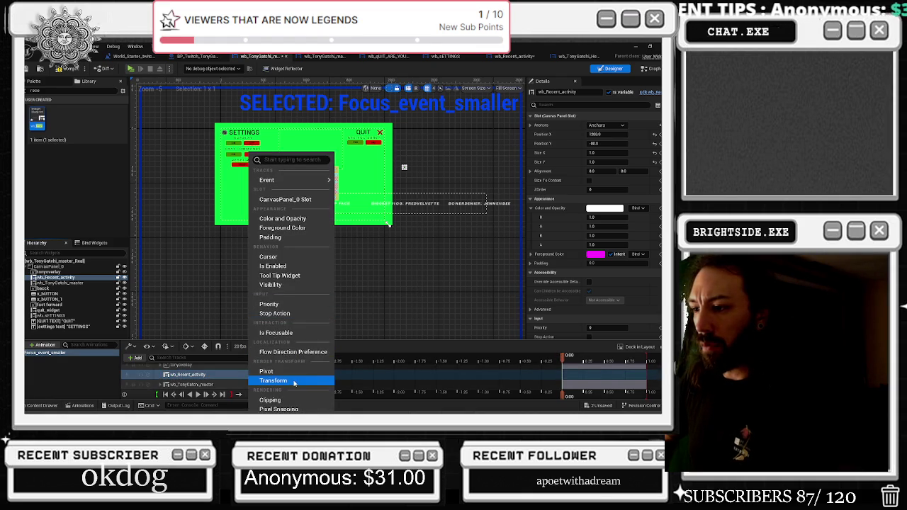
click(269, 382)
scroll(260, 383, down, 1)
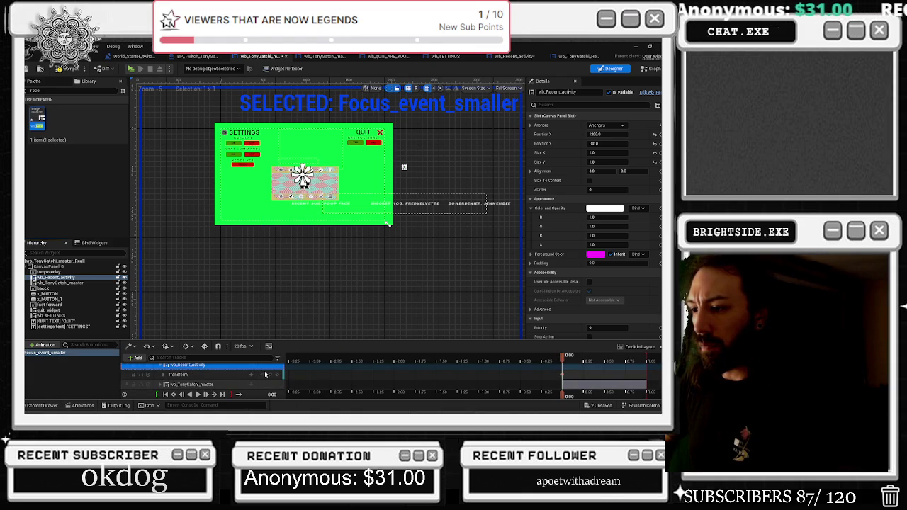
drag(575, 361, 646, 361)
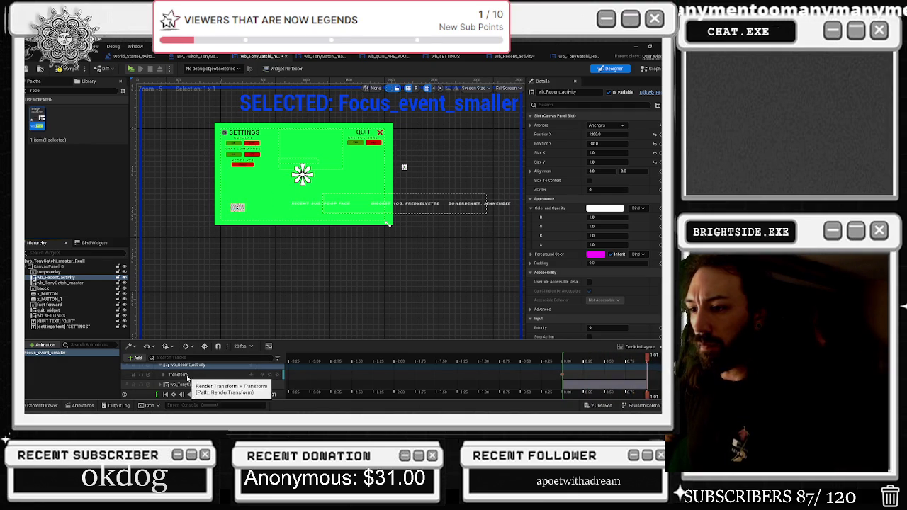
double_click(185, 374)
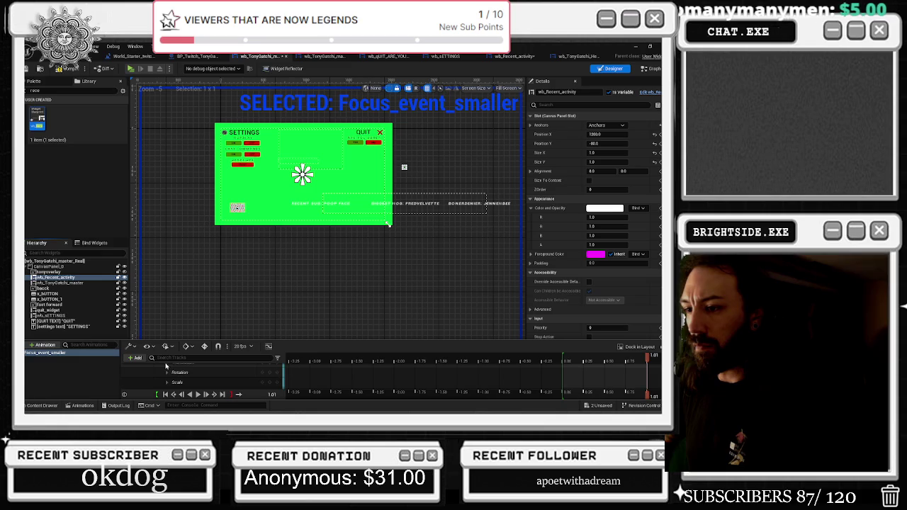
drag(216, 372, 174, 372)
drag(263, 168, 238, 167)
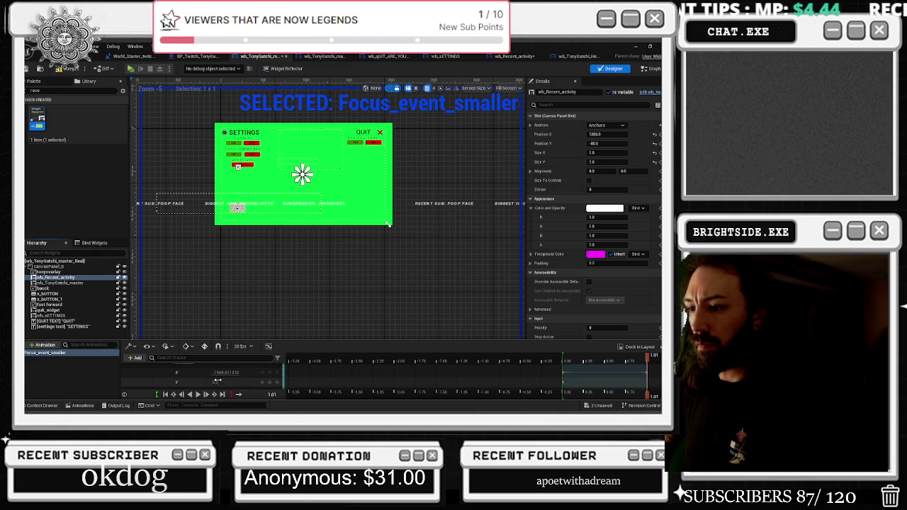
mouse_move(217, 382)
mouse_down()
mouse_move(259, 382)
mouse_move(244, 382)
mouse_up()
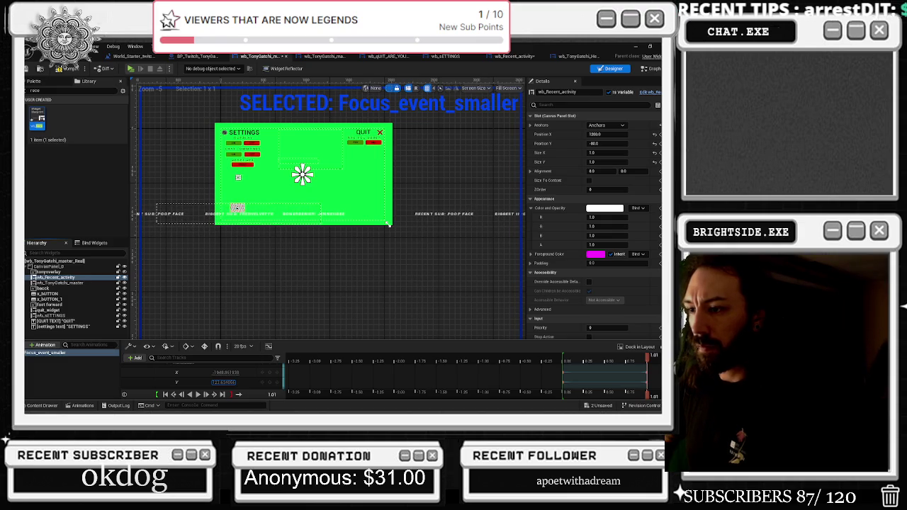
Halve the ticker's Scale X, push the X key further left to about -2401, and preview from the start.
scroll(217, 386, down, 2)
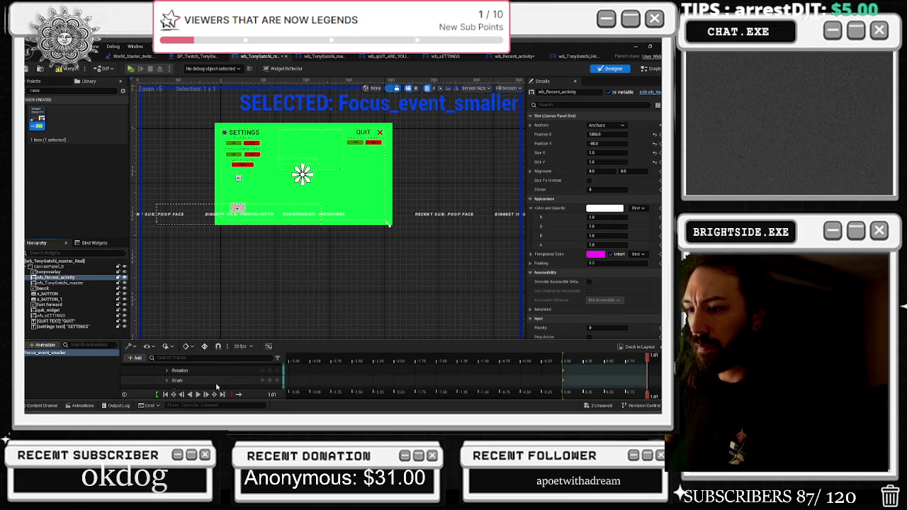
click(167, 381)
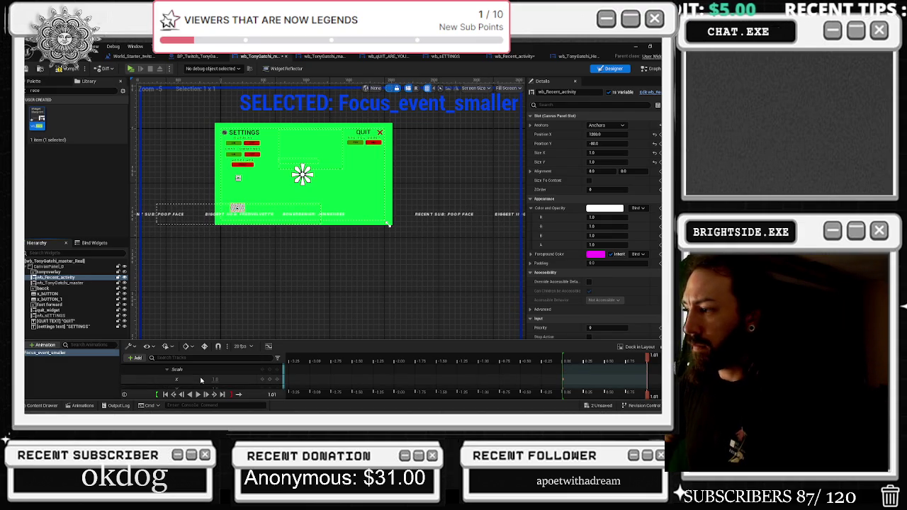
scroll(201, 381, down, 1)
mouse_move(215, 368)
mouse_down()
mouse_move(186, 368)
mouse_move(212, 379)
mouse_move(190, 379)
mouse_move(229, 371)
mouse_up()
scroll(217, 379, down, 1)
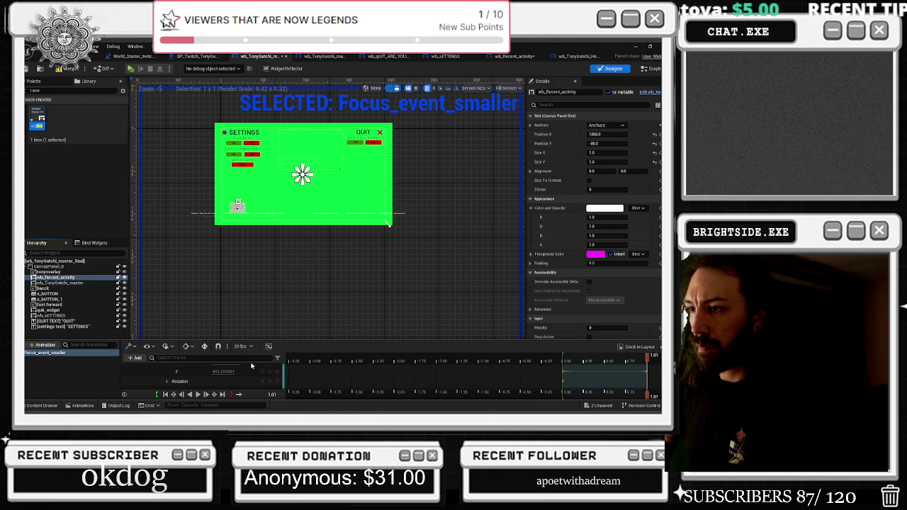
scroll(244, 374, up, 1)
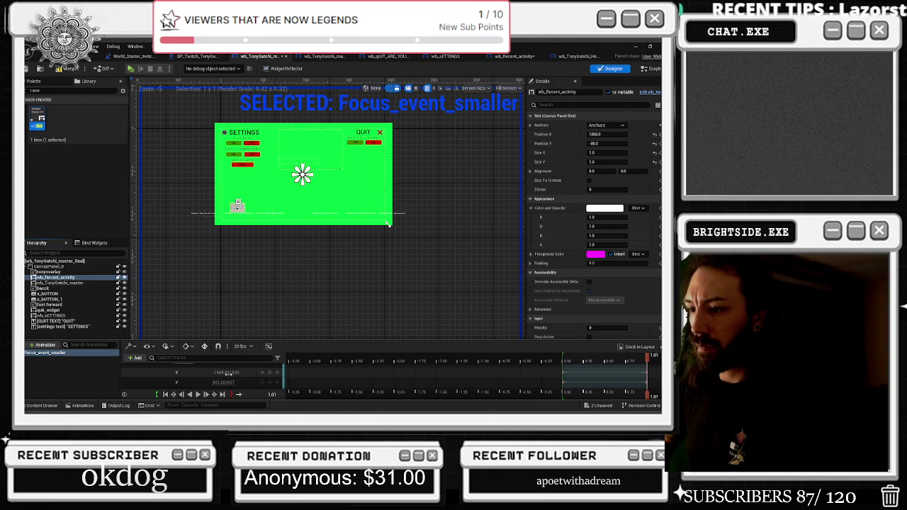
drag(224, 372, 220, 373)
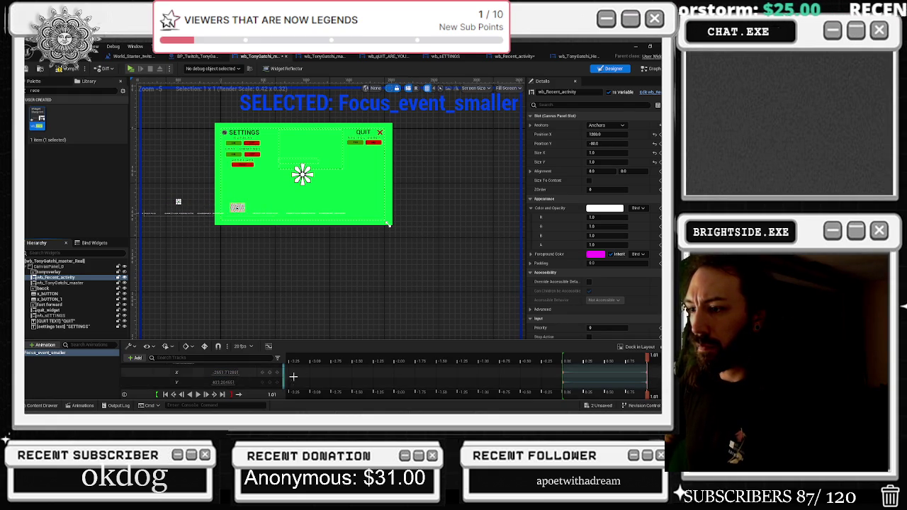
click(562, 360)
key(space)
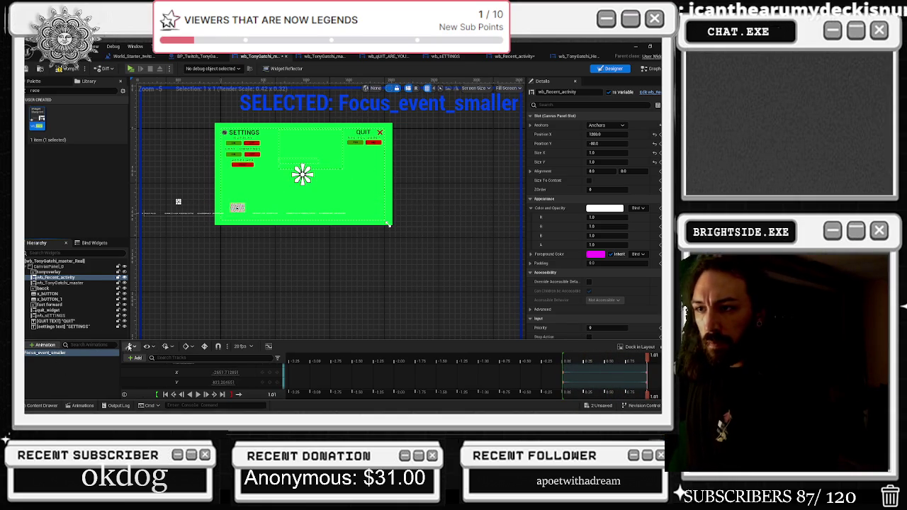
Save both edited widget assets and make the Tony portrait layer visible again.
key(ctrl+shift+s)
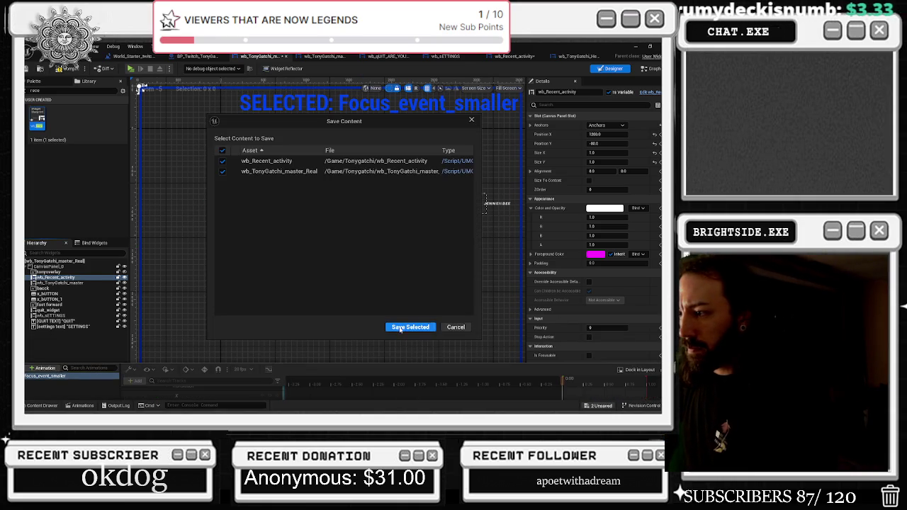
click(411, 327)
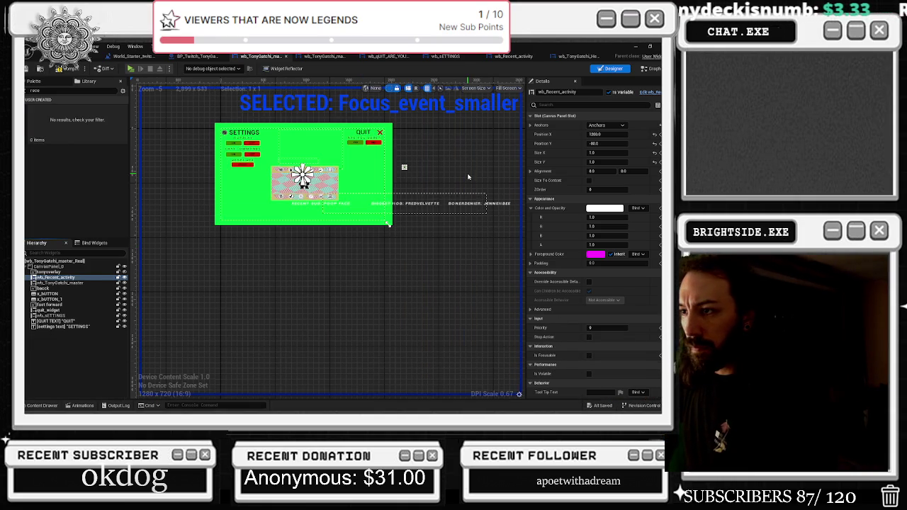
click(124, 272)
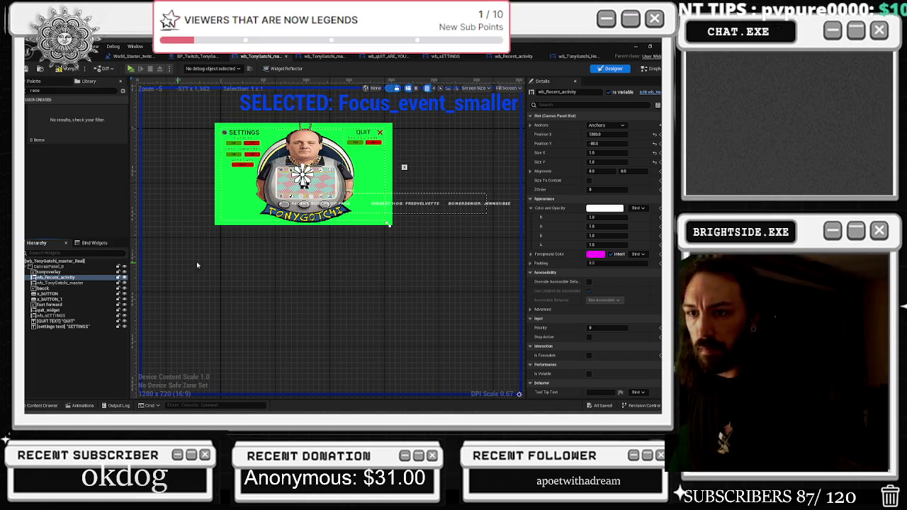
Set wb_Recent_activity's ZOrder to -1 and launch play mode.
click(597, 134)
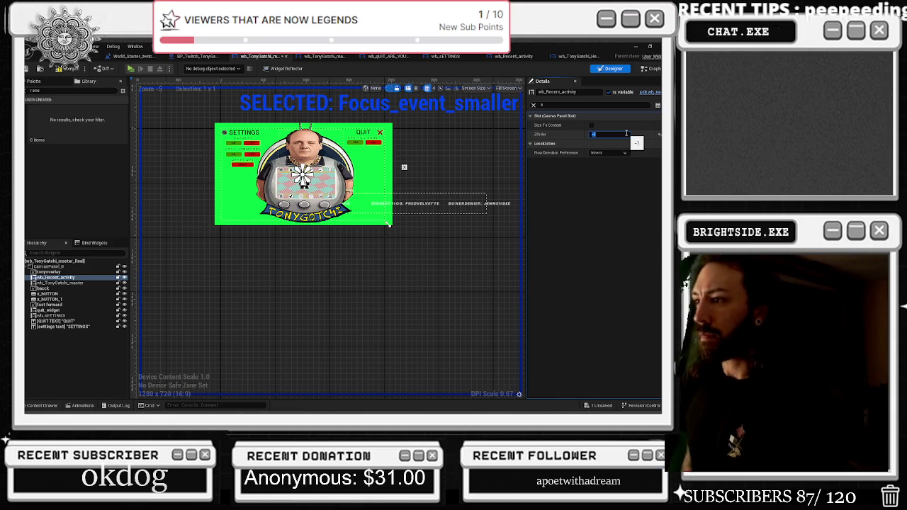
click(67, 71)
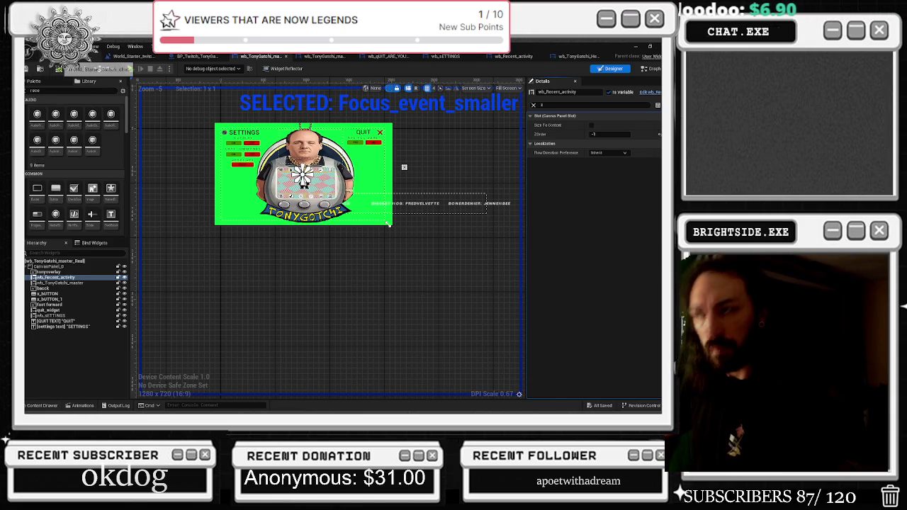
click(130, 68)
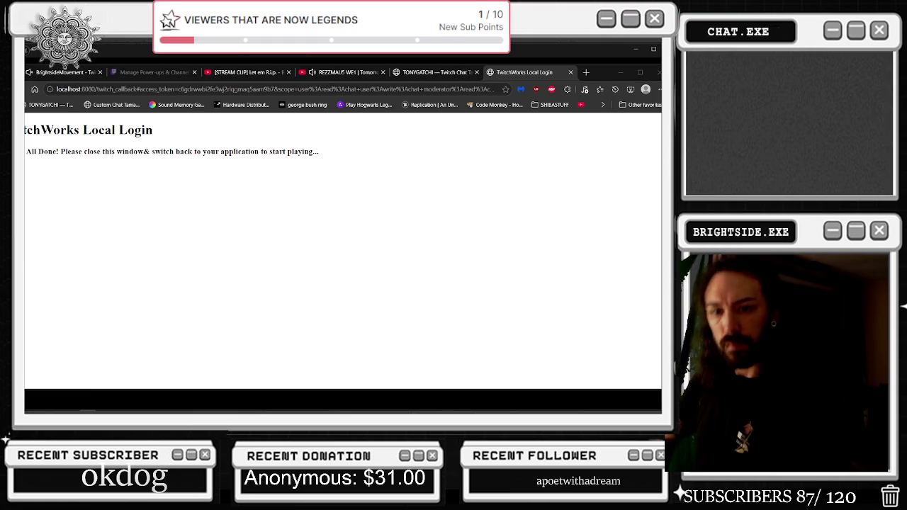
Dismiss the Twitch login page, switch the in-game Tony overlay off, then stop playing.
click(621, 72)
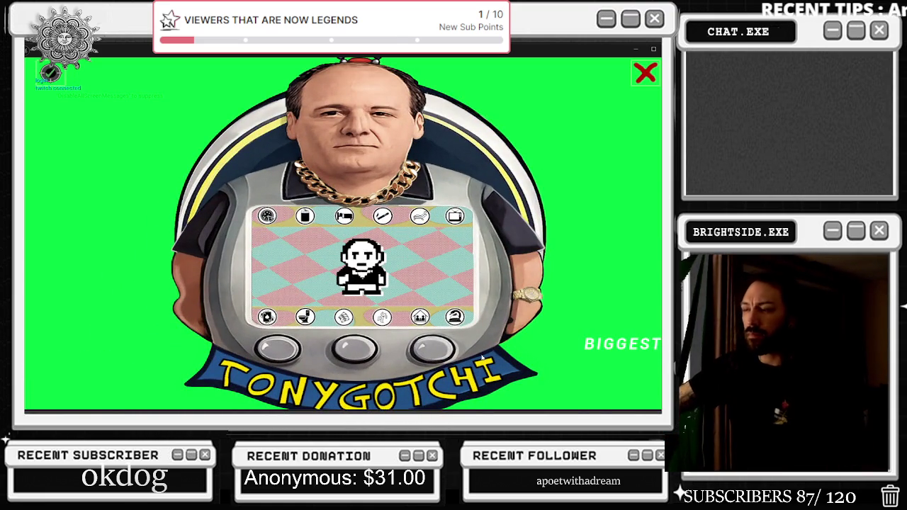
click(50, 71)
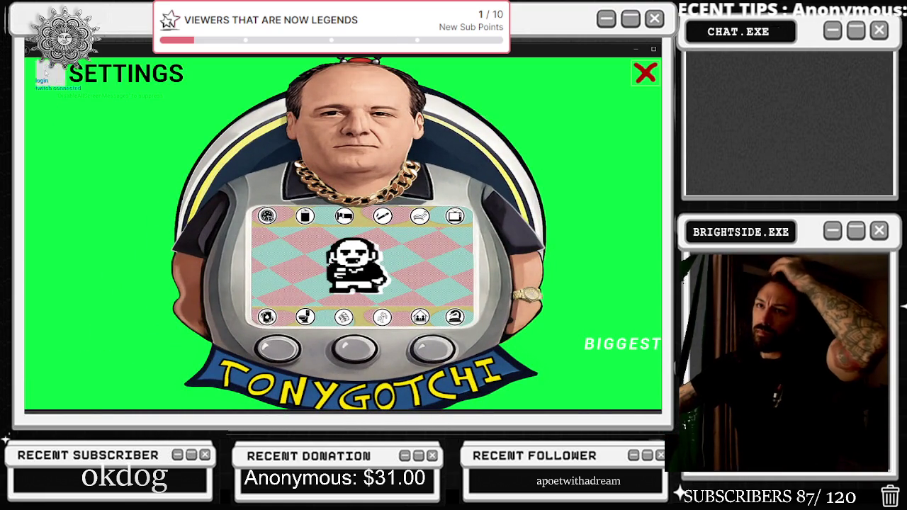
click(174, 113)
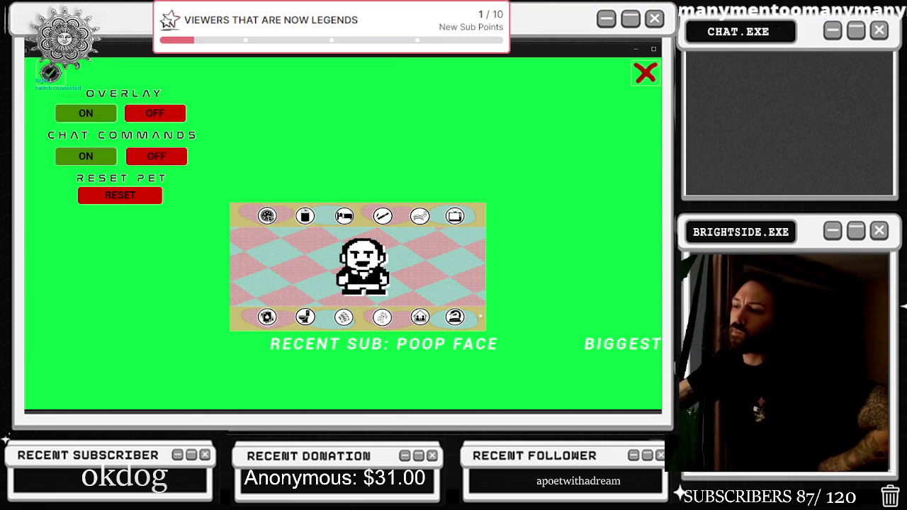
key(Escape)
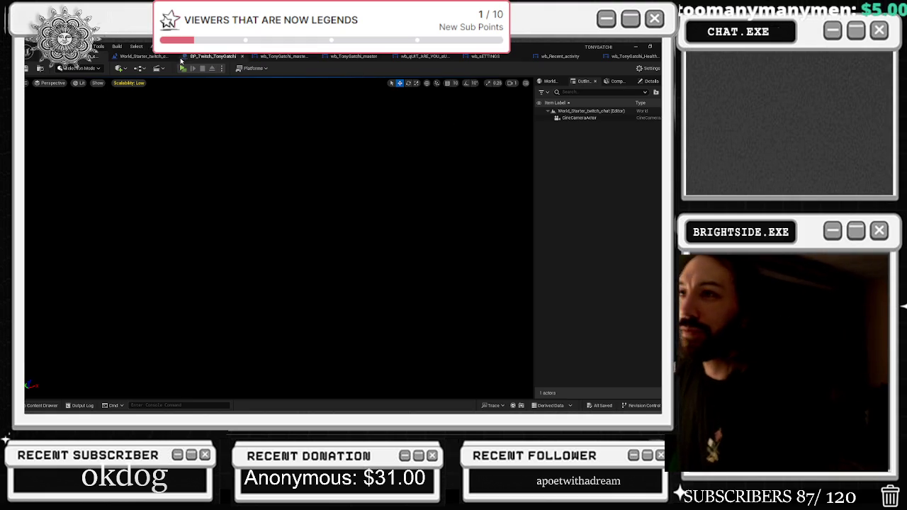
Look through the open editors and bring up wb_Recent_activity's Event Graph.
click(141, 56)
click(209, 56)
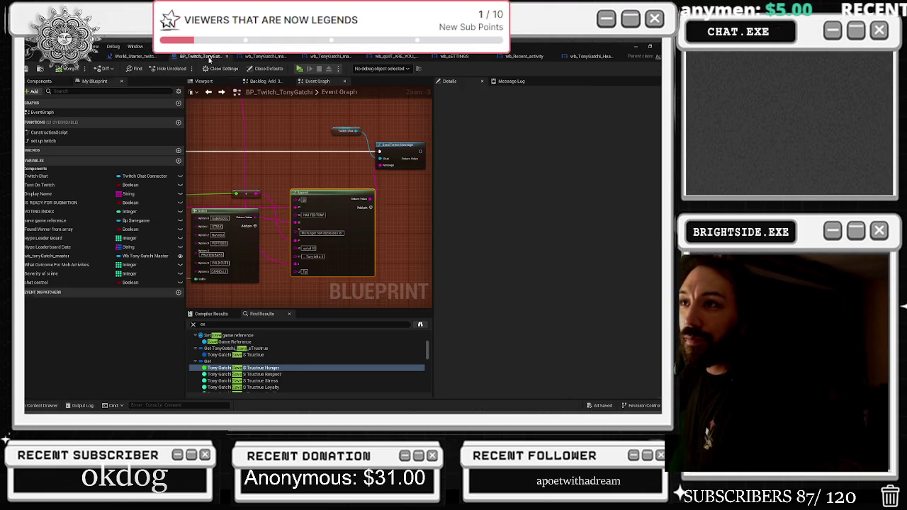
click(333, 56)
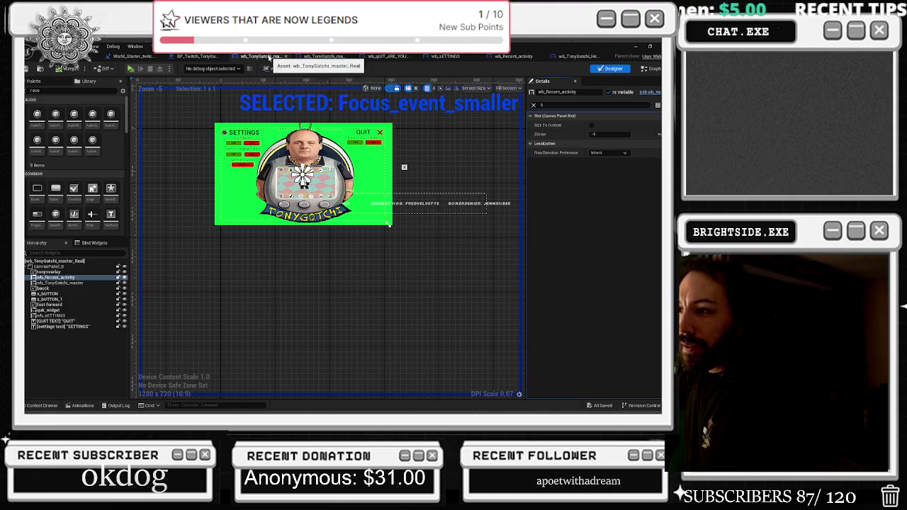
click(324, 56)
click(386, 56)
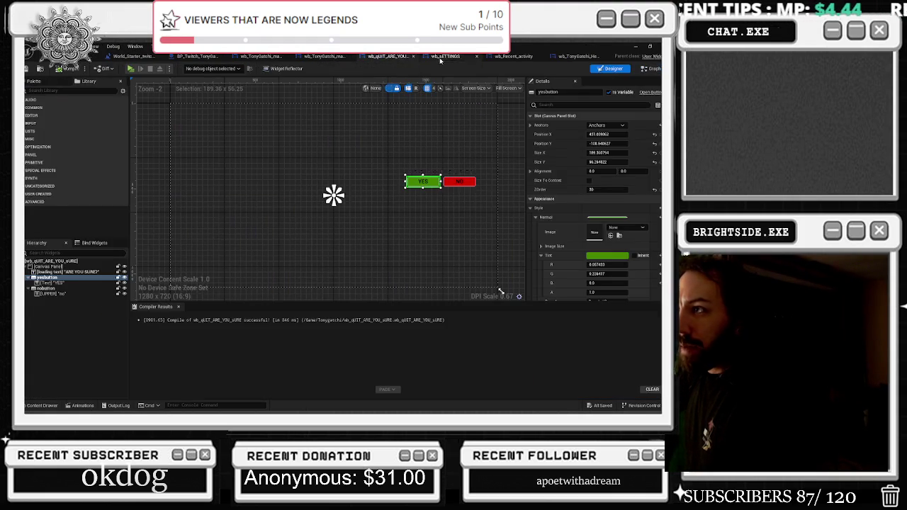
click(445, 56)
click(516, 57)
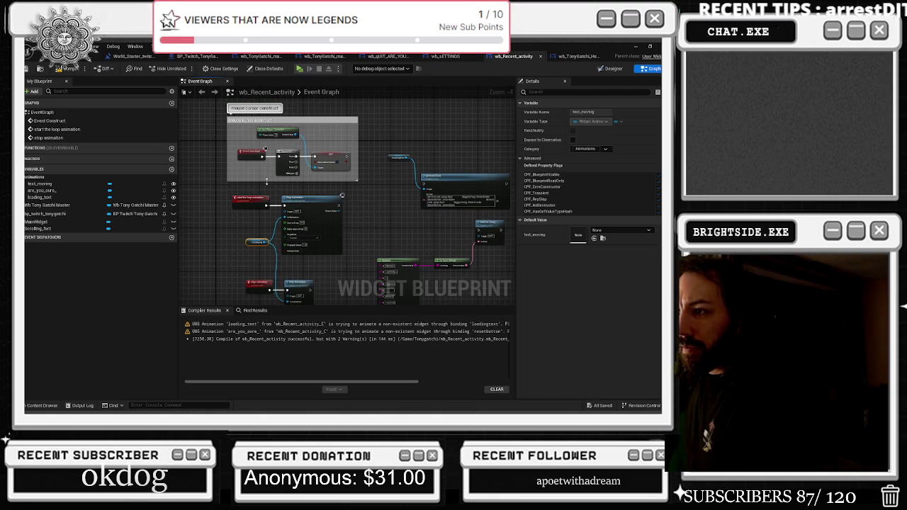
Wire Sequence Then 1 into Play Animation, compile, and play the level again.
scroll(266, 186, up, 1)
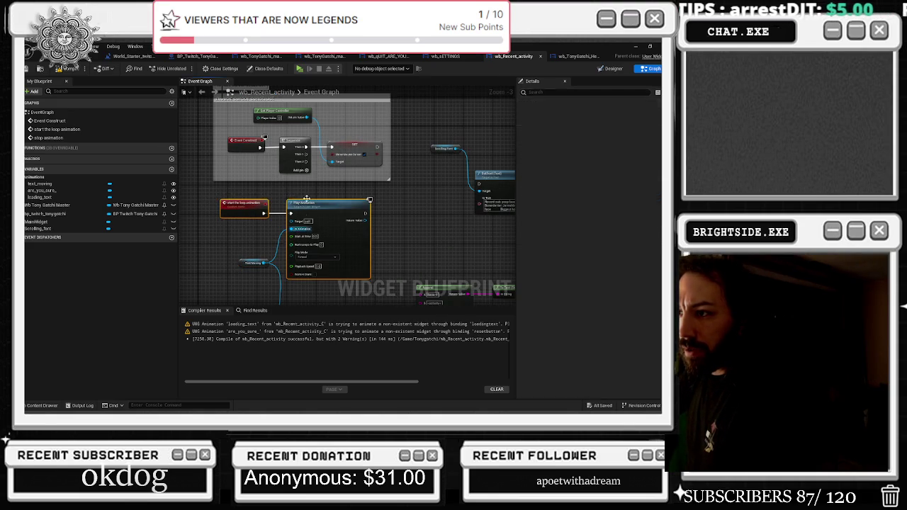
drag(306, 154, 291, 213)
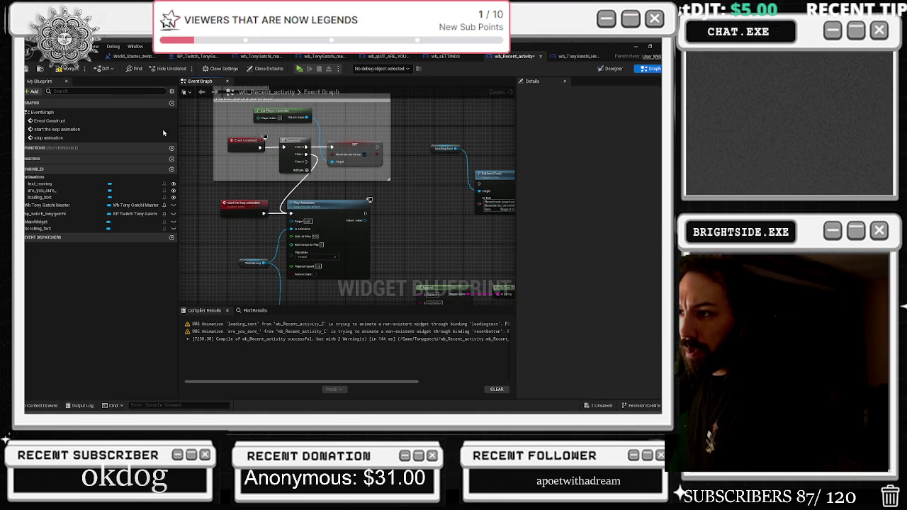
click(59, 68)
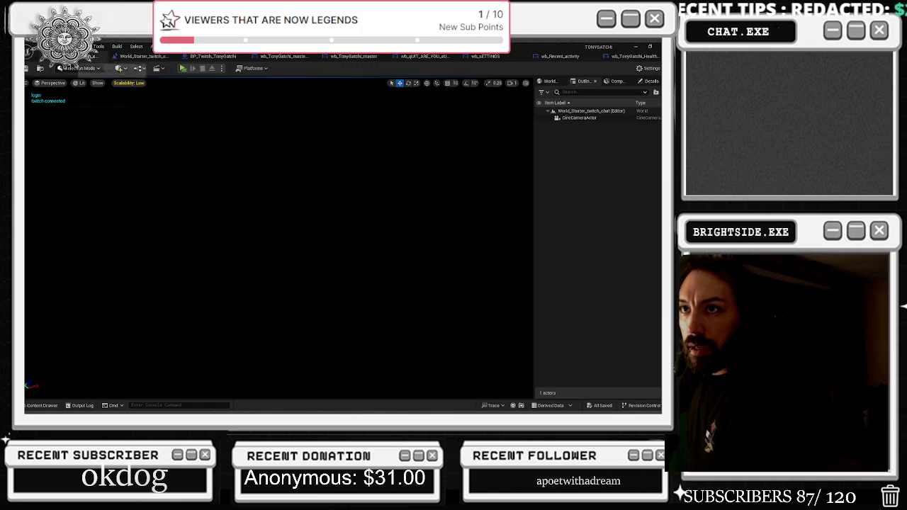
click(27, 69)
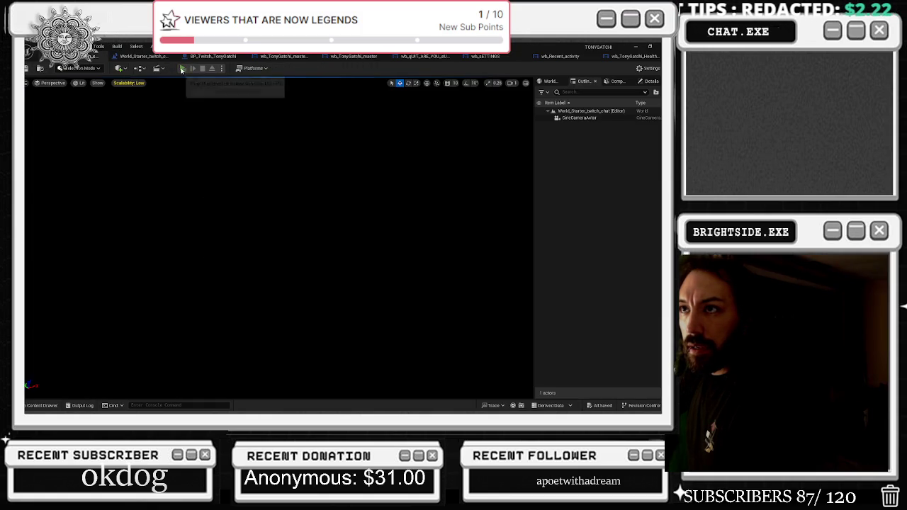
click(183, 69)
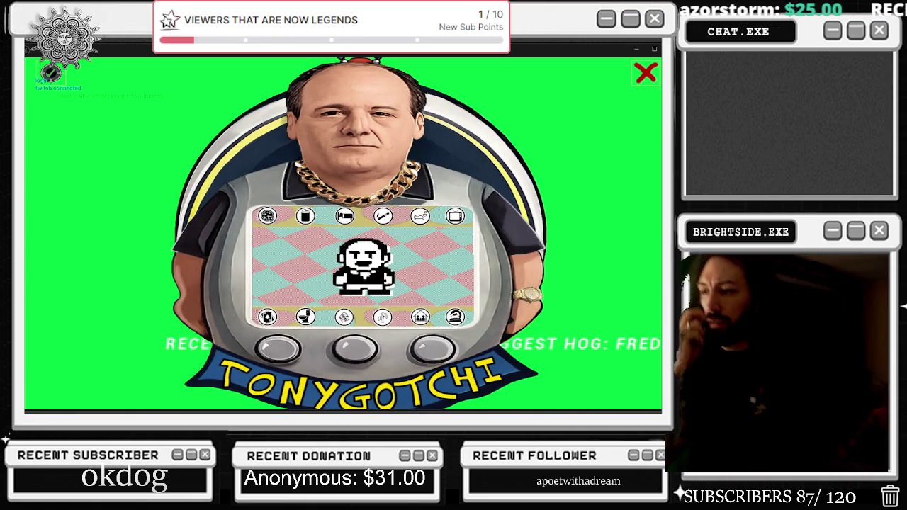
Turn Overlay OFF in the game's settings panel so the RECENT SUB / BIGGEST HOG ticker shows.
click(49, 72)
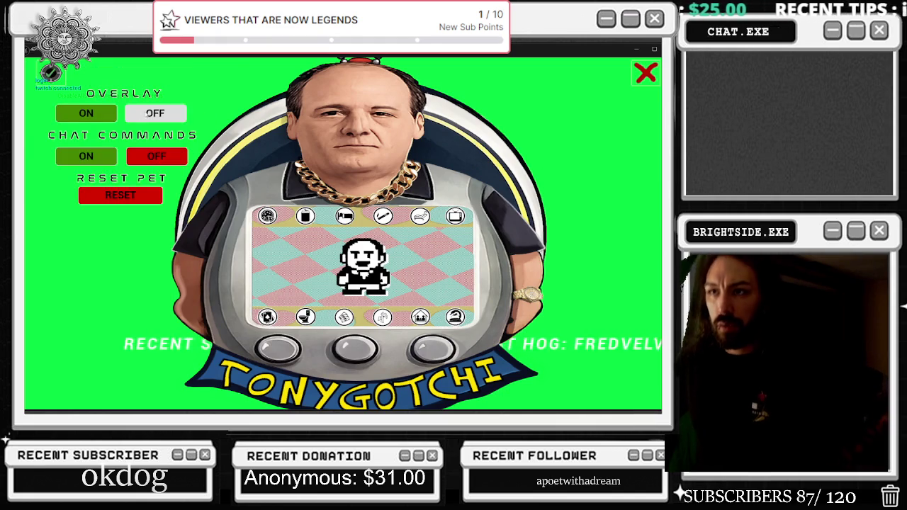
click(155, 113)
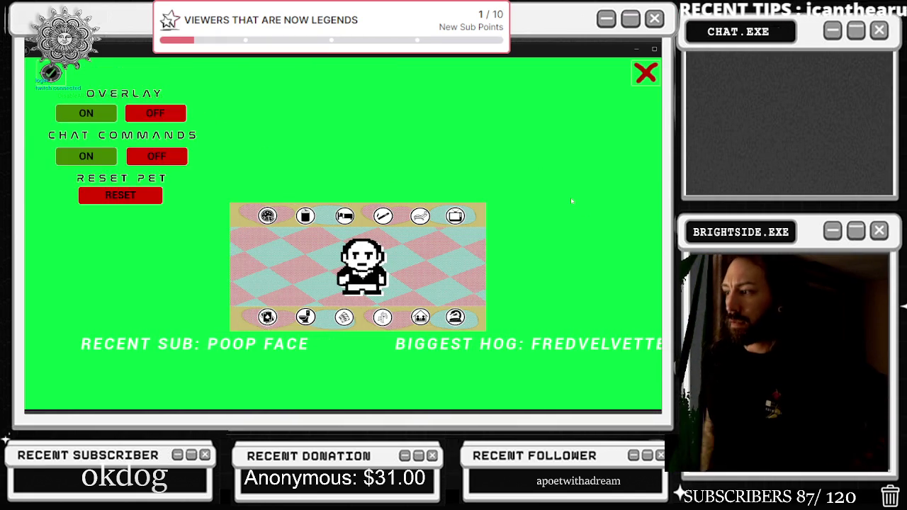